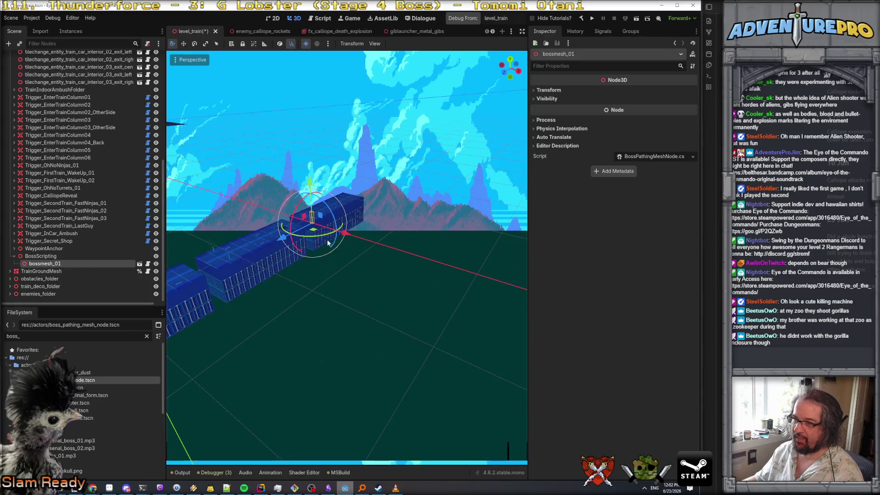
Focus the view on bossmesh_01 and open its Transform X position field.
key("f")
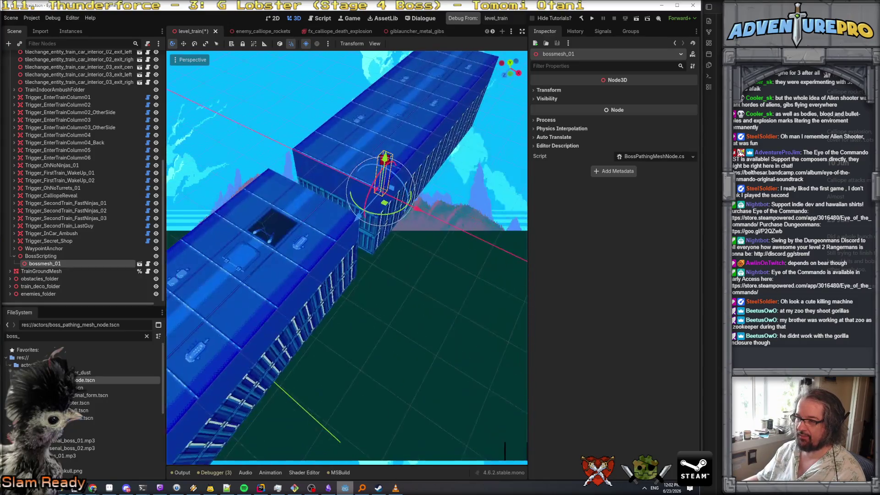
key("r")
key("Escape")
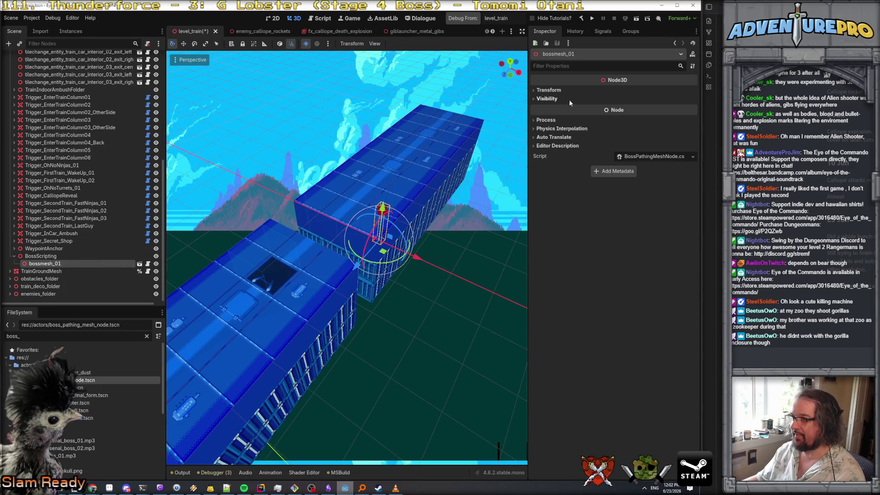
left_click(548, 89)
left_click(565, 109)
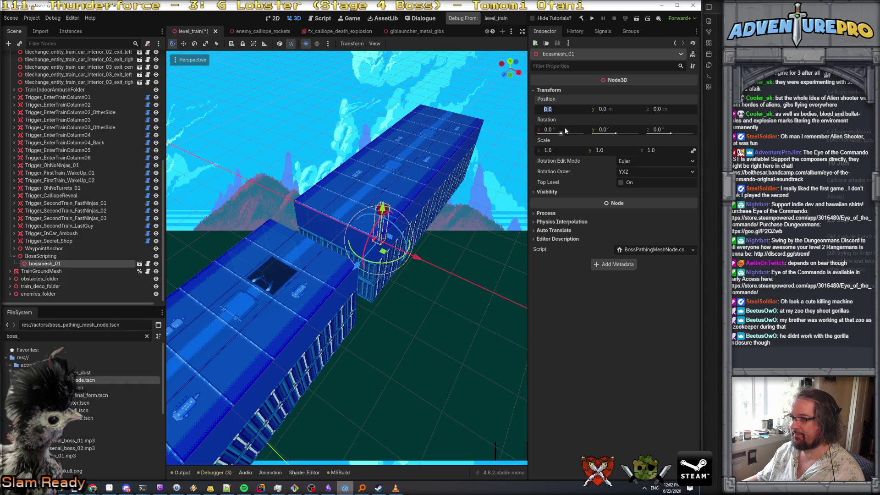
left_click(43, 256)
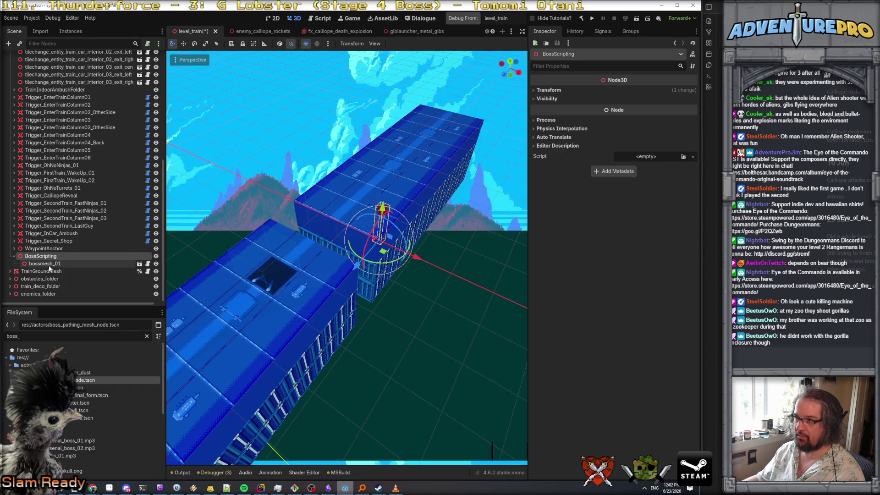
Set the parent BossScripting's X position to 0, then return to bossmesh_01's X field.
left_click(51, 264)
left_click(44, 256)
left_click(549, 90)
left_click(565, 110)
type("0")
key("Return")
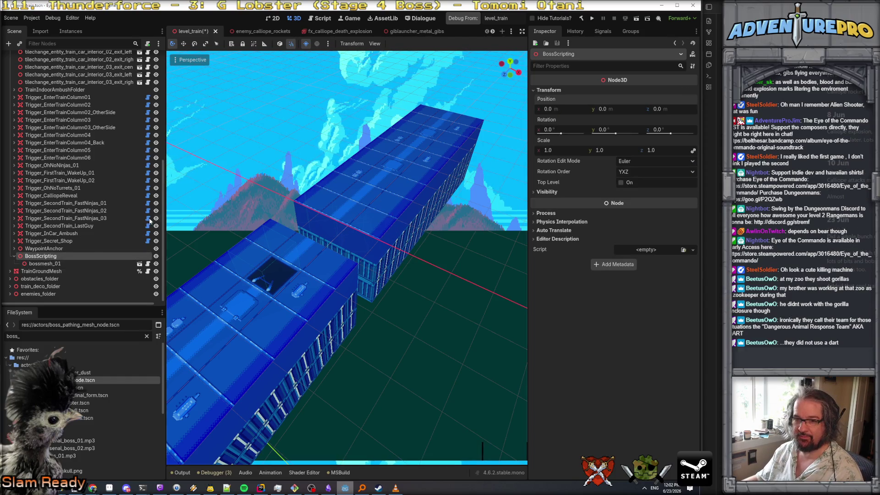
left_click(44, 263)
left_click(566, 110)
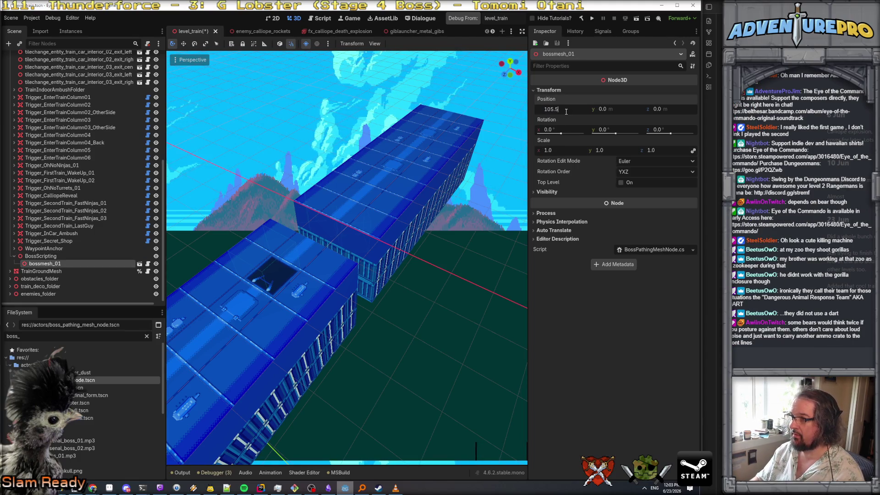
Enter bossmesh_01's position as X 105.5, Y 2.0, Z 2.5.
key("Tab")
key("Tab")
type(".5")
key("Return")
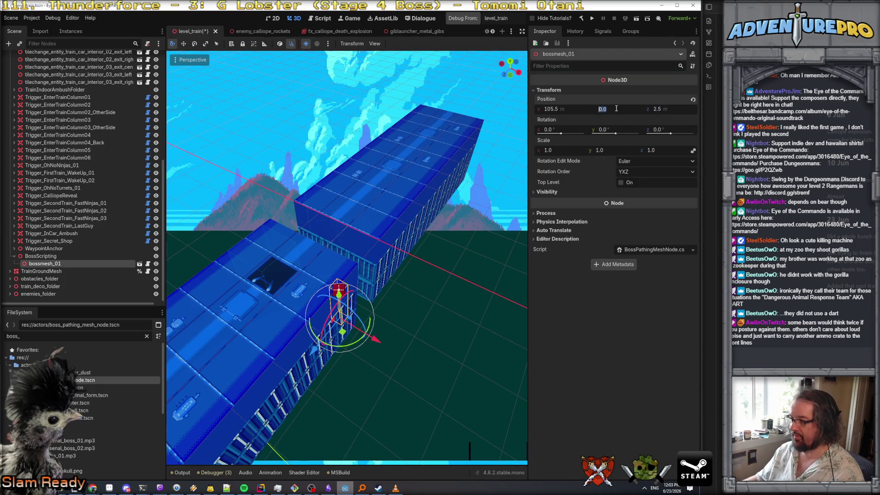
type("2")
key("Return")
Drag bossmesh_01 along the X gizmo to 106.5, centring the view above the train.
left_click_drag(417, 251, 416, 251)
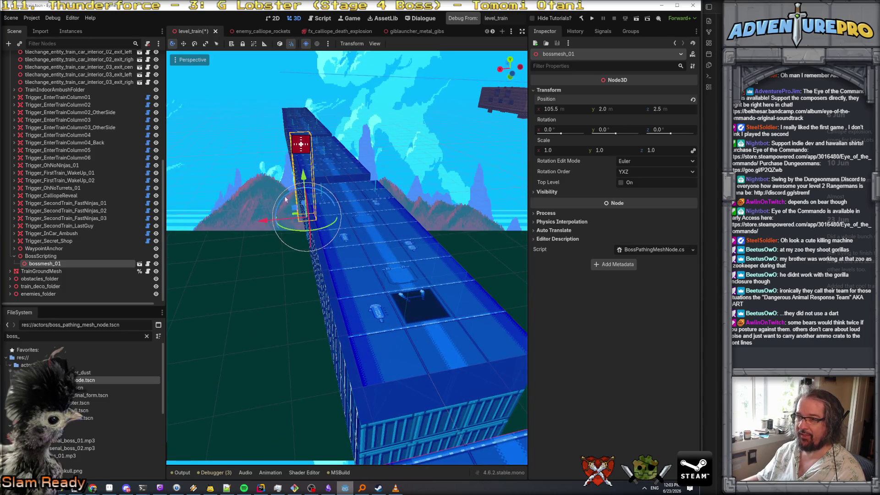
left_click_drag(262, 221, 204, 228)
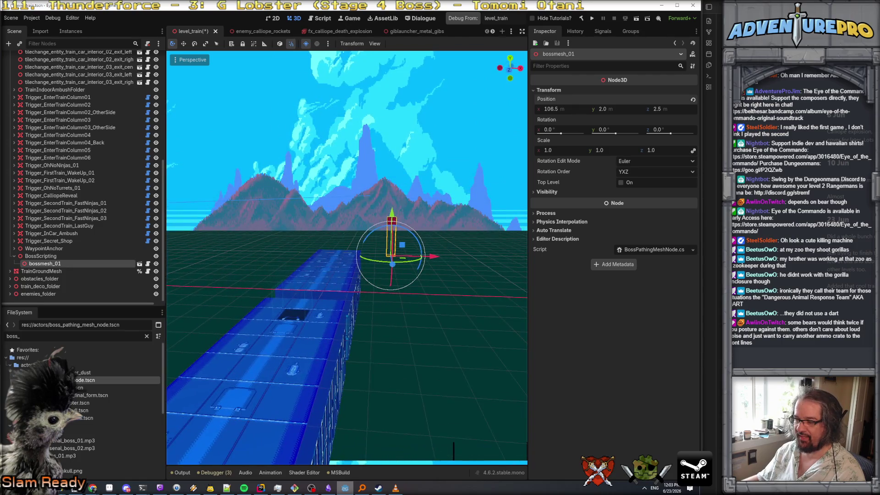
left_click_drag(388, 251, 388, 251)
left_click_drag(393, 191, 393, 190)
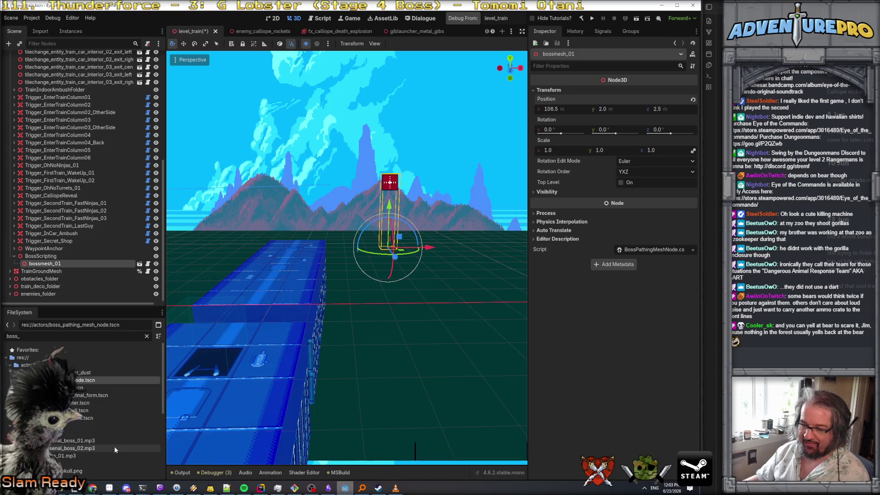
Switch to Rider showing BossPathingMeshNode's _Process method.
left_click(260, 489)
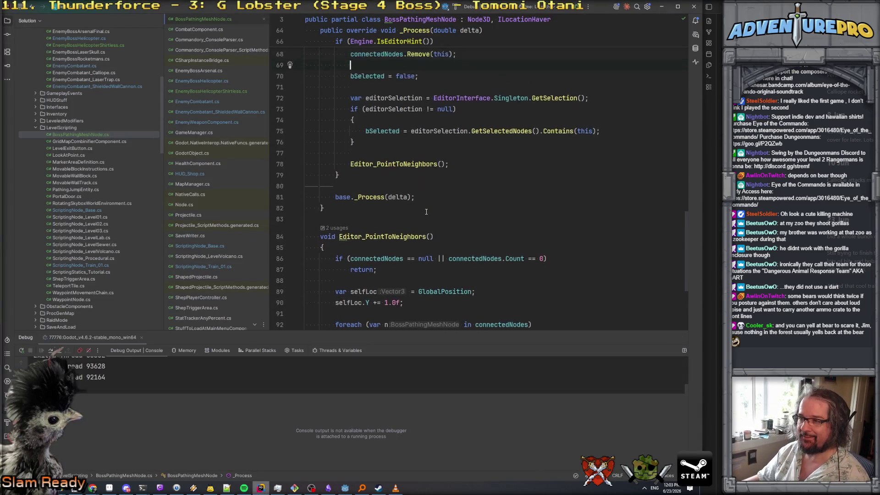
scroll(426, 212, "up", 2)
scroll(412, 183, "down", 4)
scroll(395, 143, "up", 4)
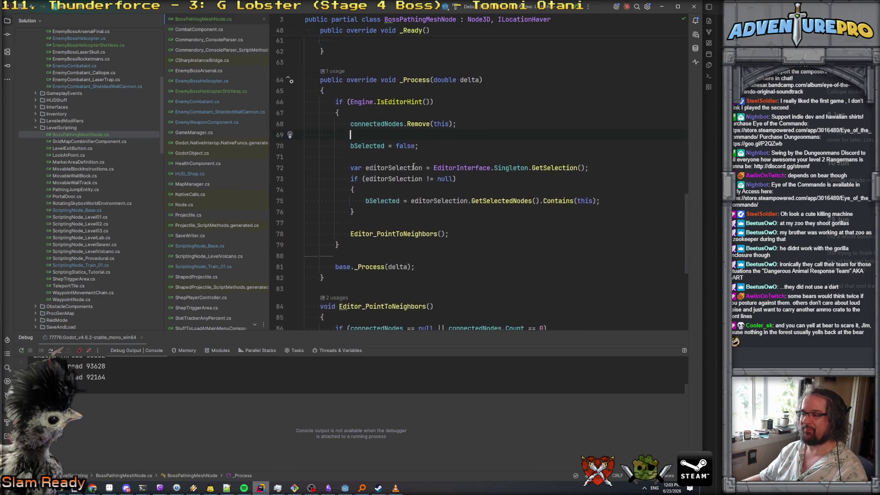
Add an empty if (GlobalPosition.Y > 0.5f) { } block under IsEditorHint in _Process.
key("Return")
type("if( ")
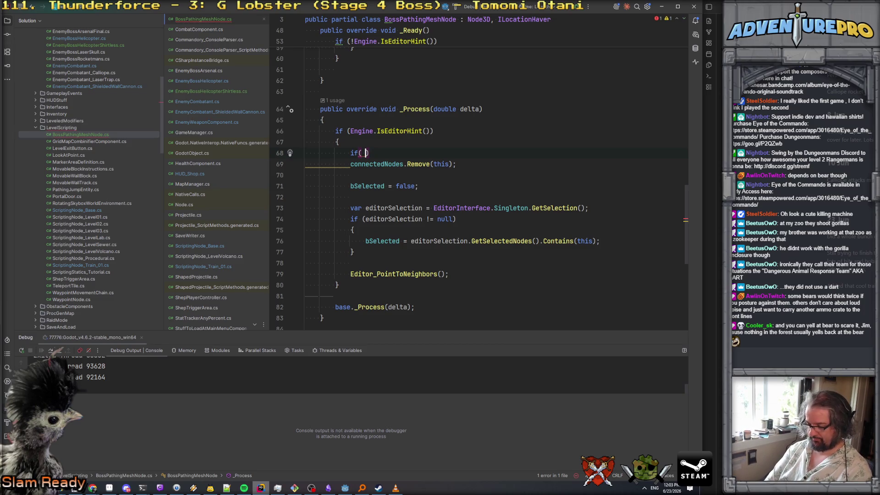
type("g")
key("Return")
type(".Y")
key("Return")
type("> 0.5")
key("Left")
type("f")
key("End")
key("Return")
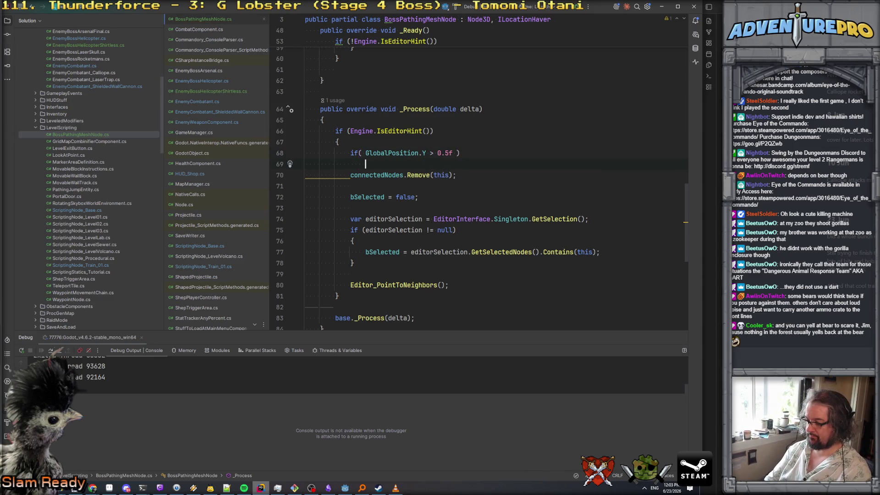
type("{")
key("Return")
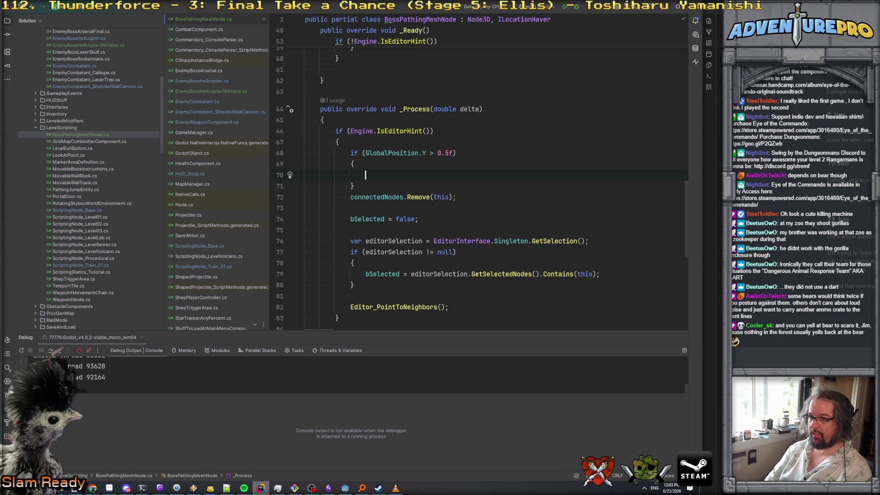
key("Escape")
Scroll to the file's top and place the caret after the bSelected declaration.
scroll(476, 174, "up", 10)
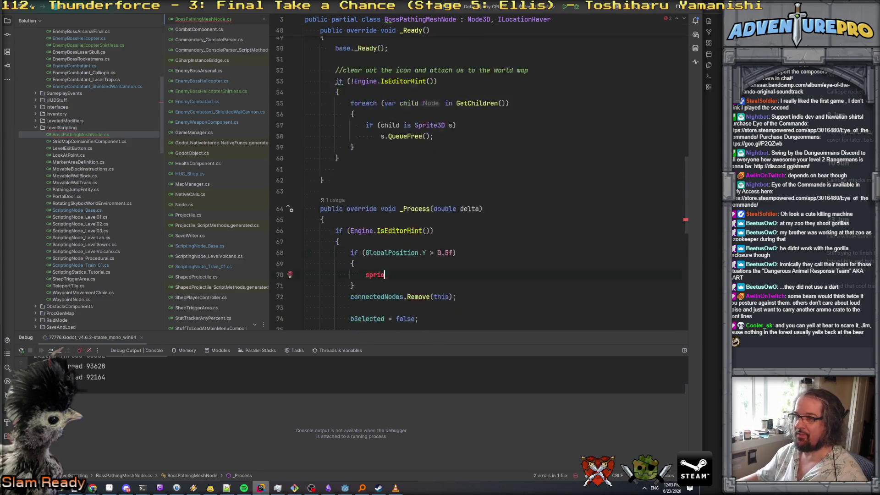
scroll(477, 174, "up", 3)
left_click(427, 93)
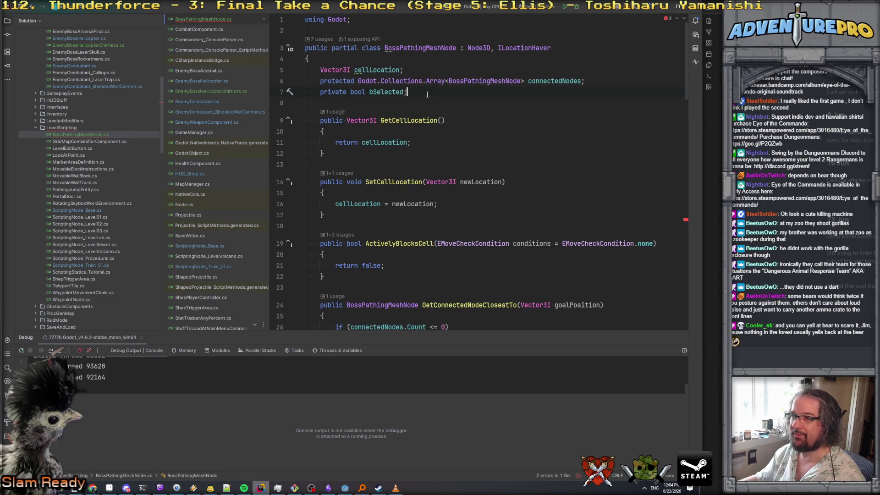
Declare a private Sprite3D myEditorSprite field below bSelected.
key("Return")
type("private Sprite")
key("Down")
key("Return")
type("myEditorSprite;")
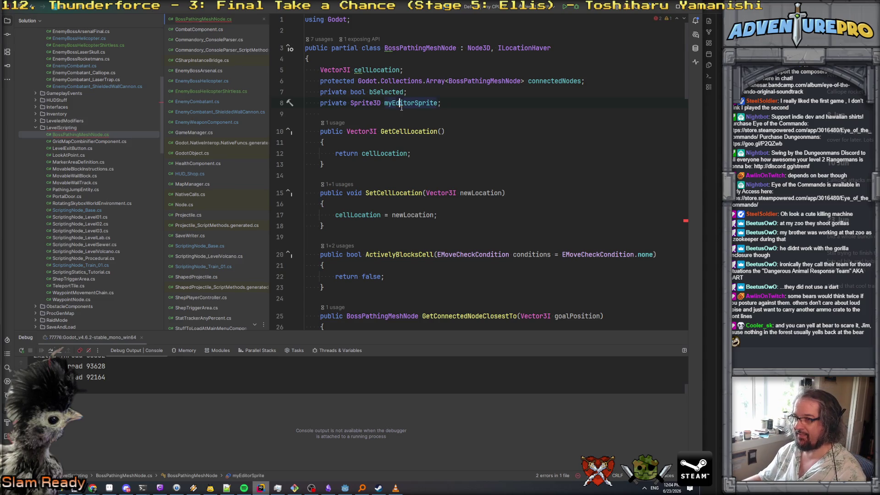
In _Ready's foreach loop, store the Sprite3D child with myEditorSprite = s;.
scroll(425, 192, "down", 8)
scroll(425, 192, "up", 5)
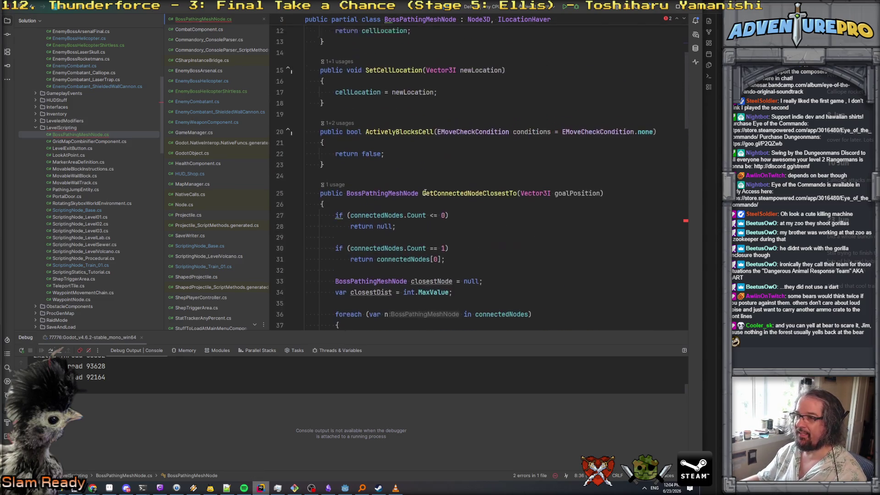
scroll(425, 192, "down", 11)
left_click(371, 262)
left_click(377, 200)
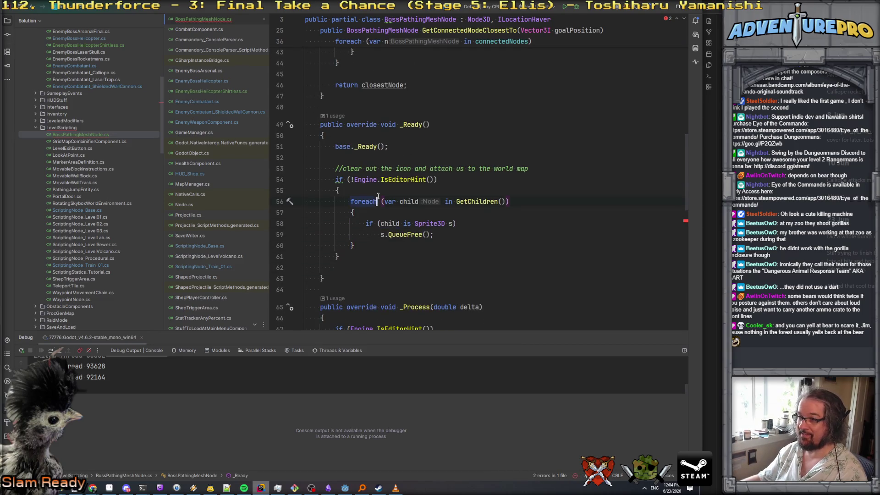
left_click(365, 234)
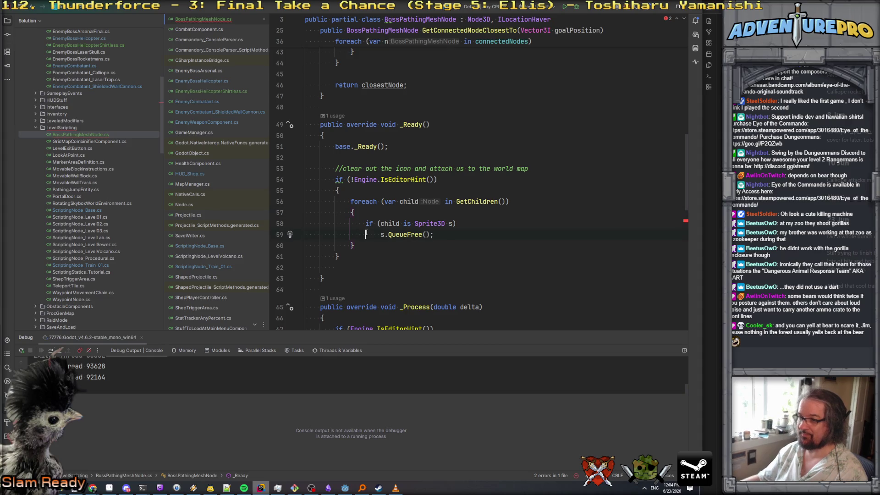
type("{")
key("Return")
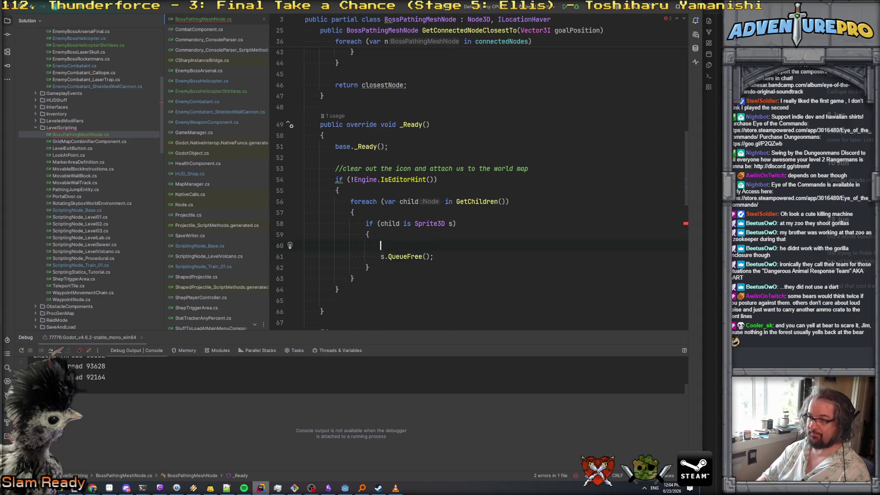
type("myEditorSprite = s;")
Replace the s.QueueFree() call with break; in the loop.
left_click(305, 256)
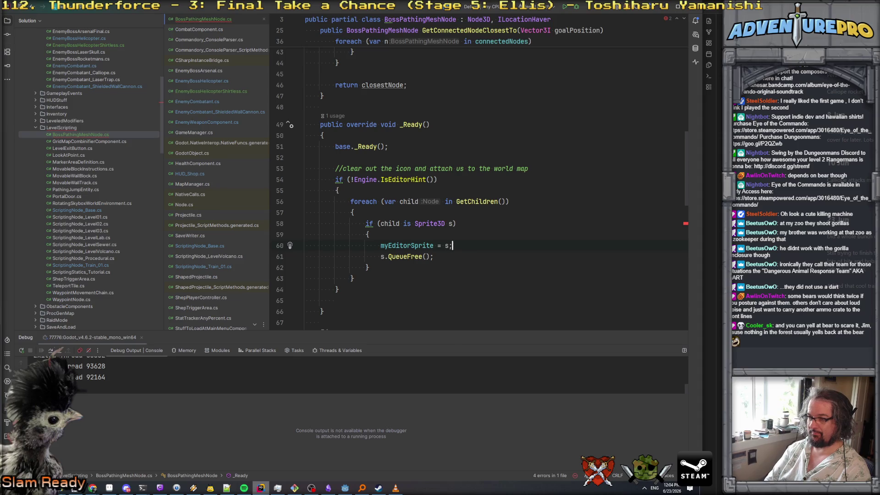
key("shift+End")
key("Delete")
type("break;")
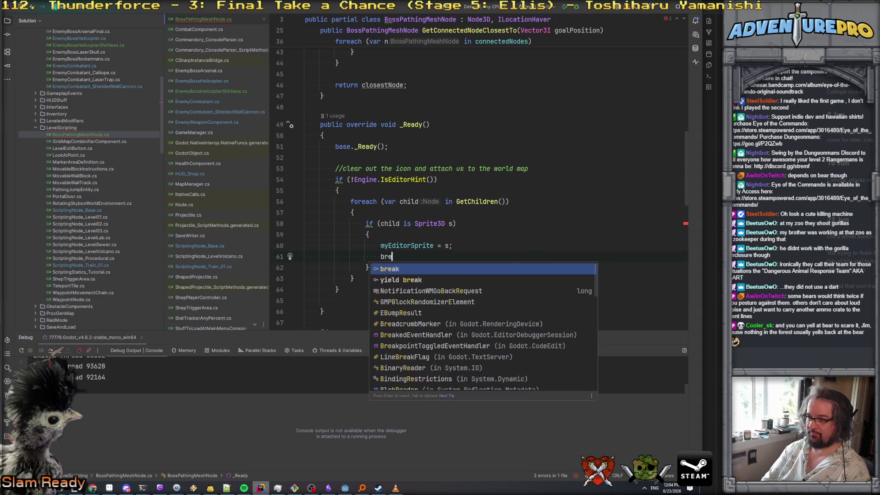
left_click_drag(349, 189, 305, 179)
key("ctrl+c")
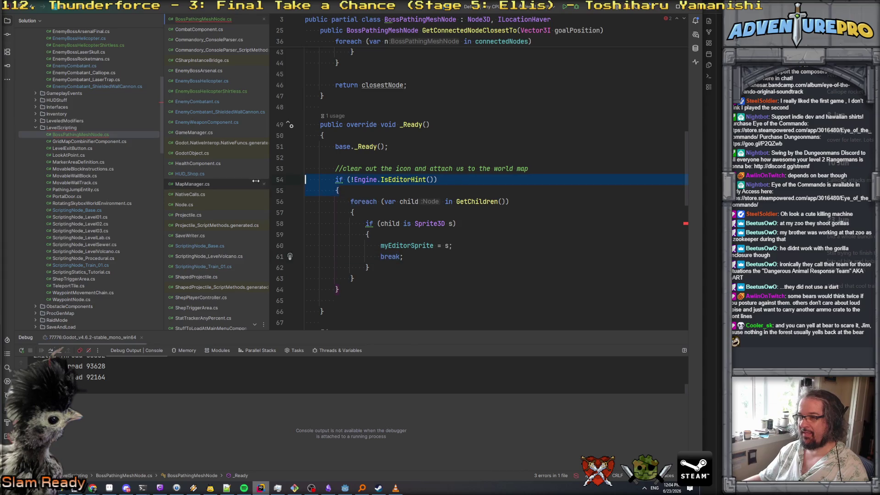
Move the IsEditorHint check after the loop, calling myEditorSprite.QueueFree() inside it.
key("BackSpace")
key("Delete")
key("shift+Down")
key("shift+Down")
key("shift+Down")
key("shift+Tab")
key("Escape")
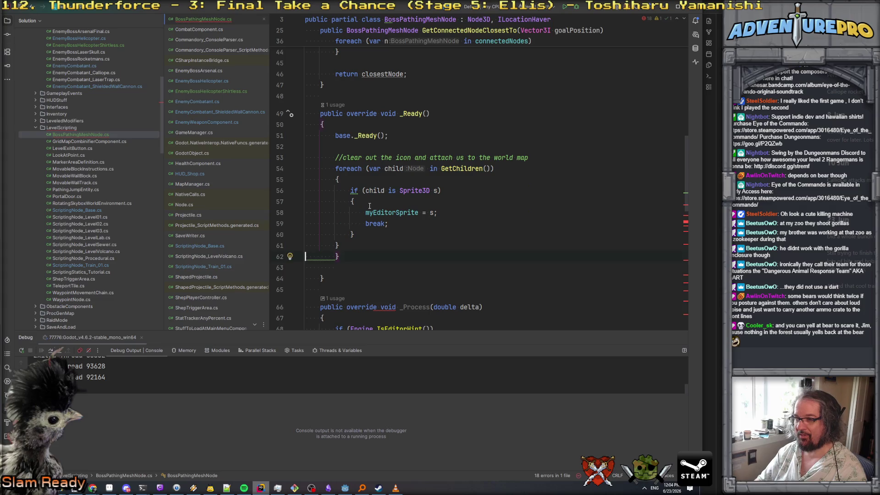
key("ctrl+v")
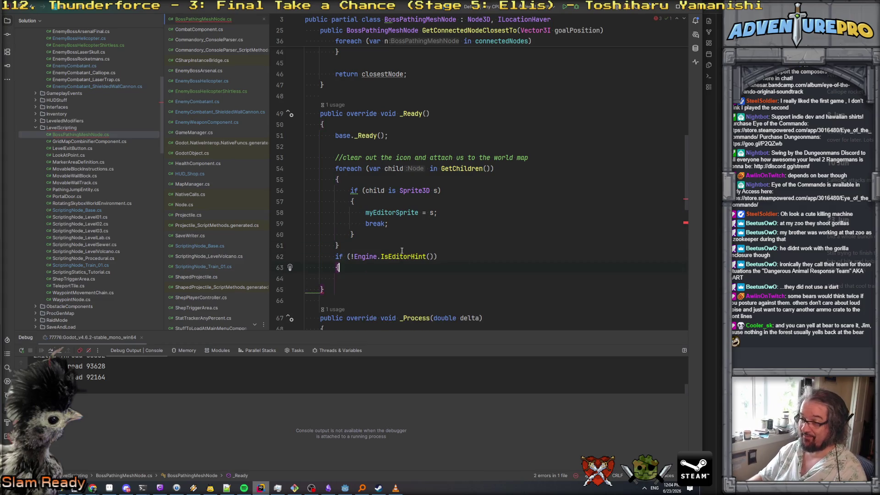
key("Return")
type("myEditorSprite.Qu")
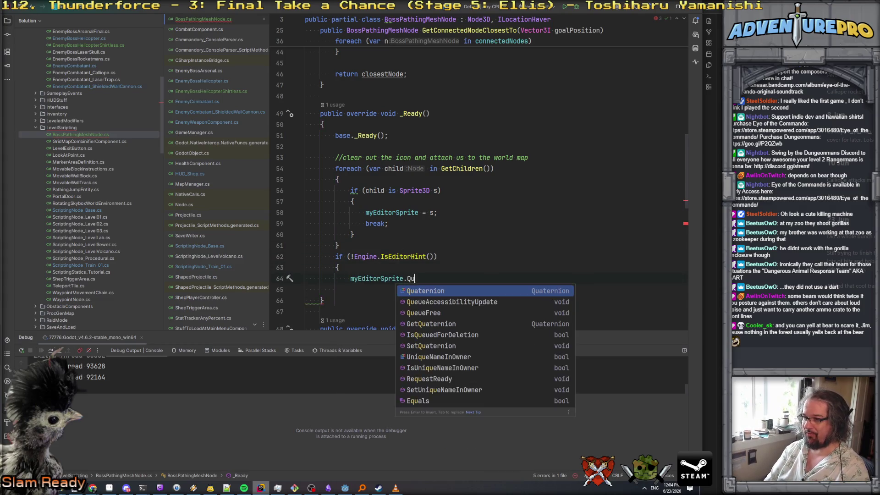
type("e")
key("Down")
key("Return")
key("Return")
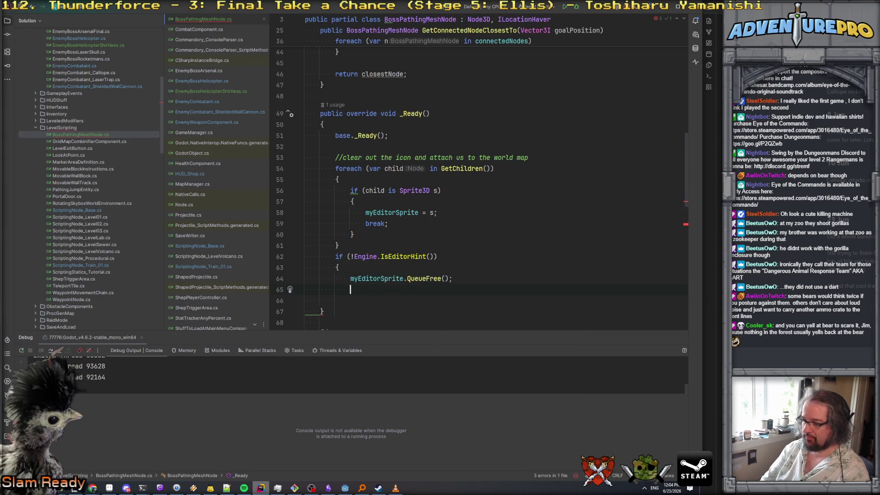
type("}")
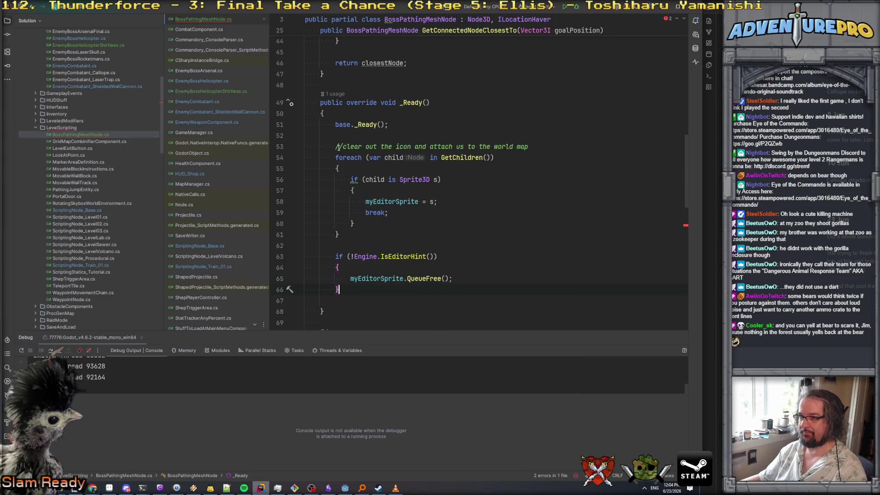
Move the clear-the-icon comment into the new if block above QueueFree.
left_click_drag(428, 147, 529, 147)
key("ctrl+x")
left_click(376, 268)
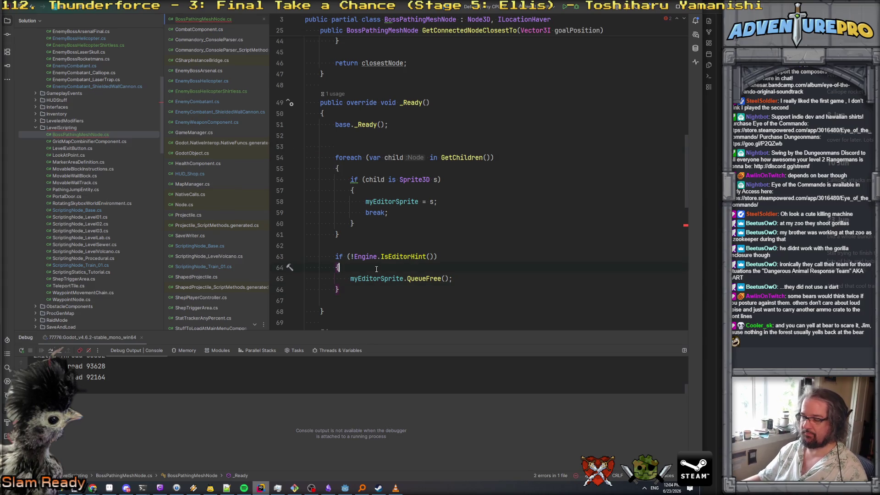
key("Return")
key("ctrl+v")
Add then delete an unfinished cellLocation = line in _Ready, and scroll to the file's top.
scroll(376, 268, "down", 3)
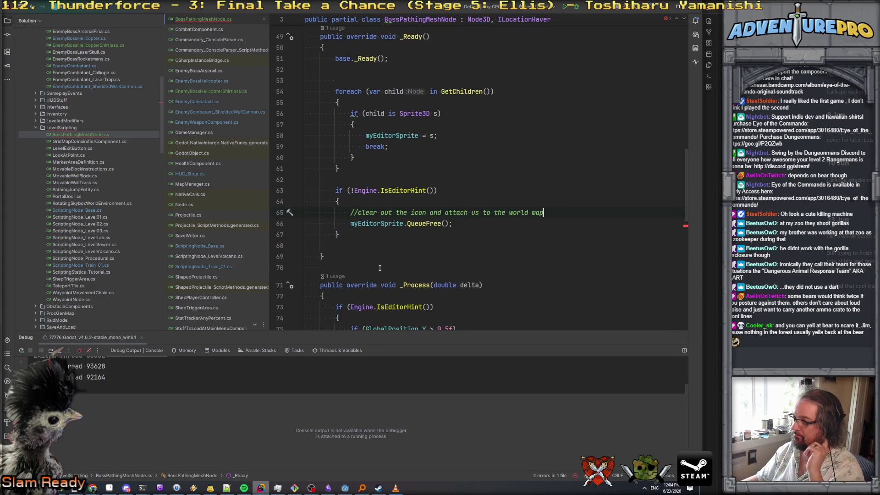
scroll(375, 273, "up", 3)
scroll(364, 302, "down", 2)
left_click(355, 246)
key("Return")
type("cellLocation =")
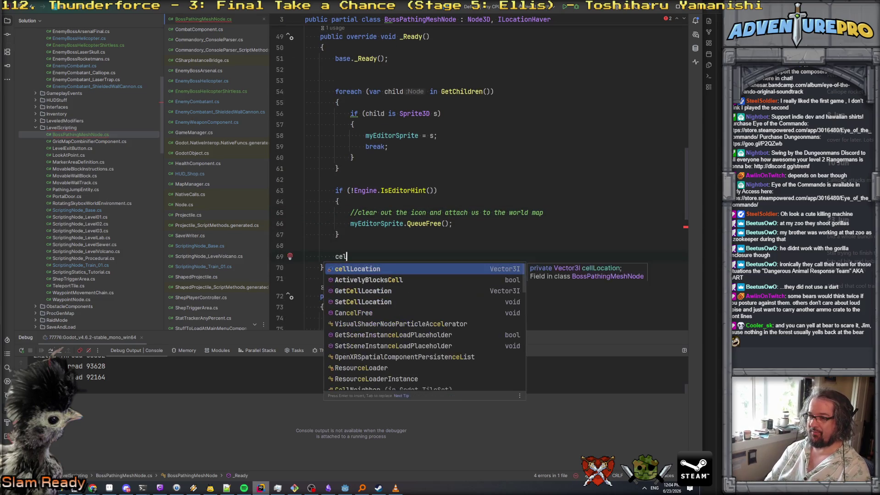
key("shift+Up")
key("BackSpace")
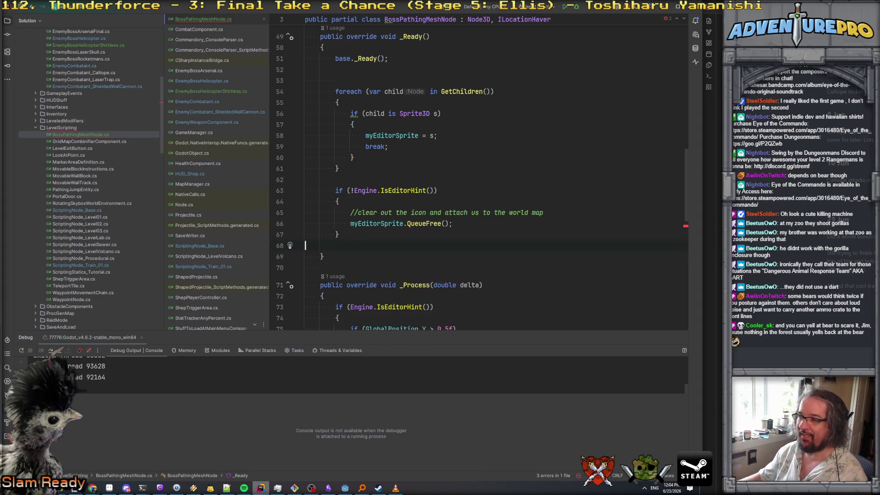
scroll(363, 140, "up", 9)
scroll(363, 140, "up", 7)
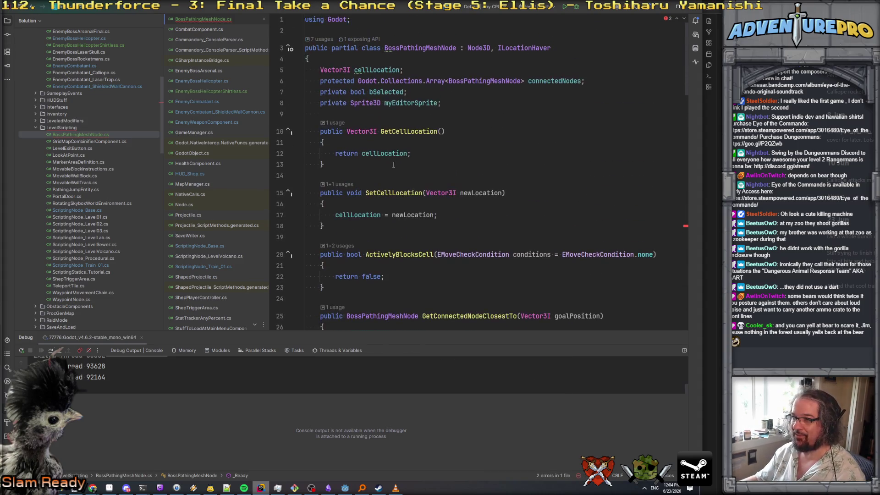
Replace GetCellLocation's return statement with 'cellLocation = GlobalPosition;'.
left_click(362, 153)
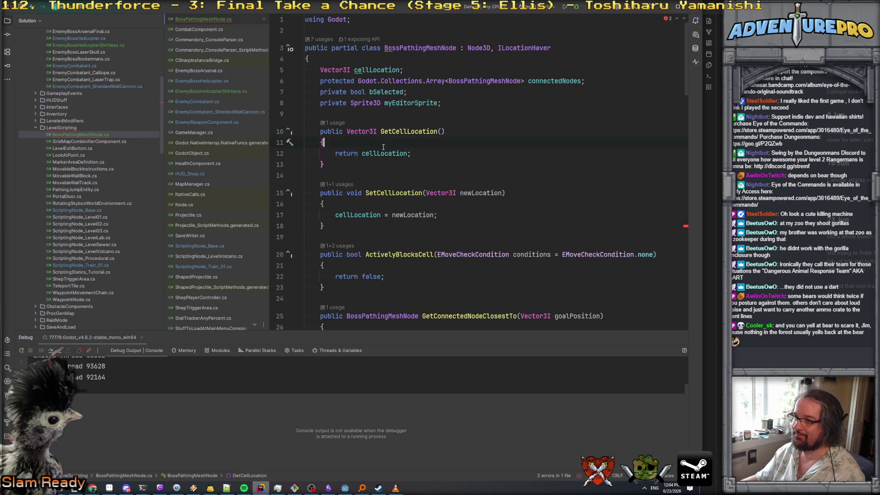
left_click(369, 142)
left_click(362, 153)
left_click_drag(335, 153, 428, 156)
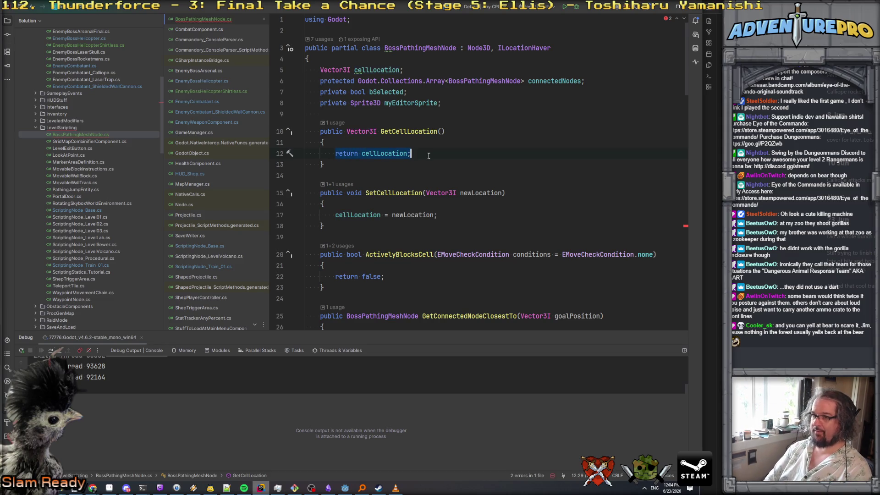
type("cel")
key("Return")
type("= ")
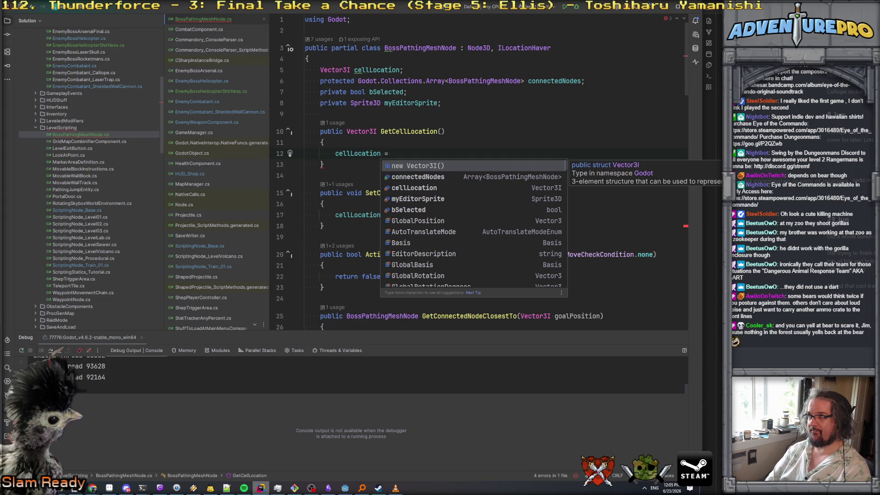
type("glob")
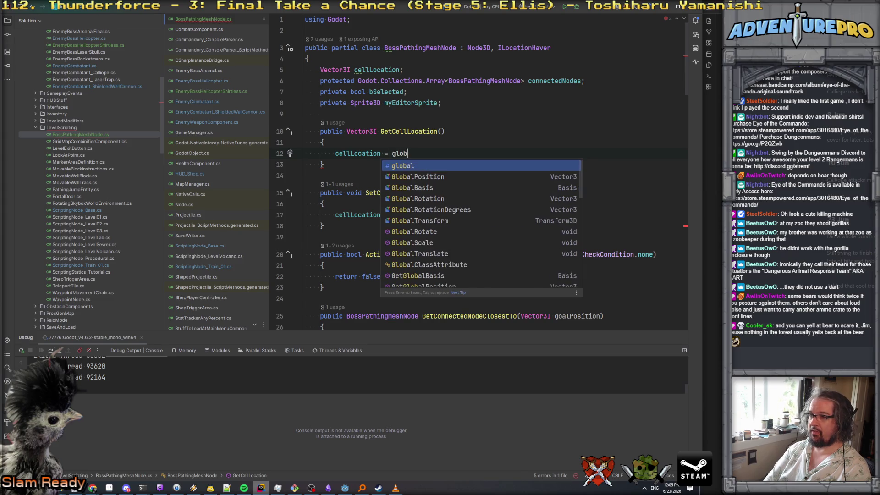
key("Down")
key("Return")
type(";")
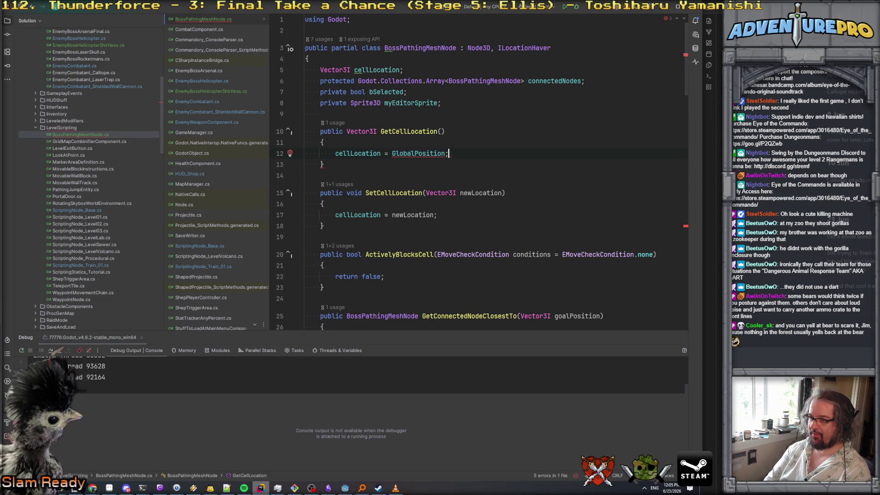
key("Return")
key("BackSpace")
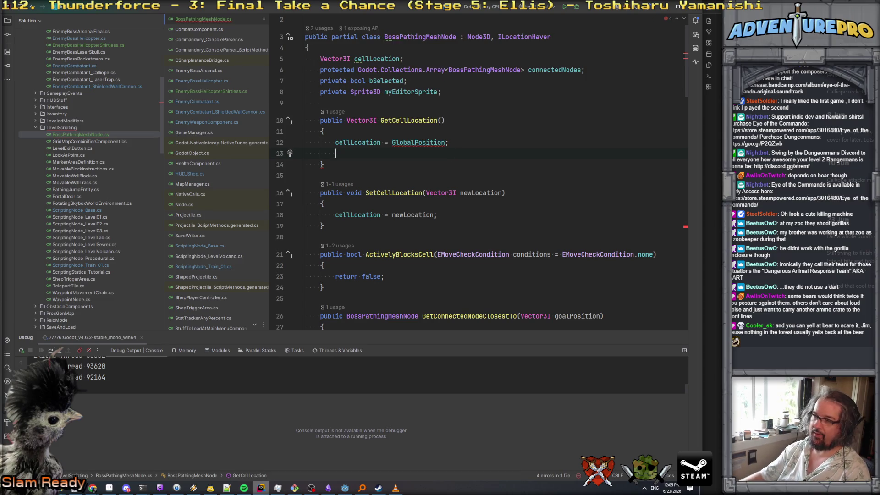
Turn the line into 'cellLocation.X = (int)GlobalPosition.x;'.
left_click(392, 142)
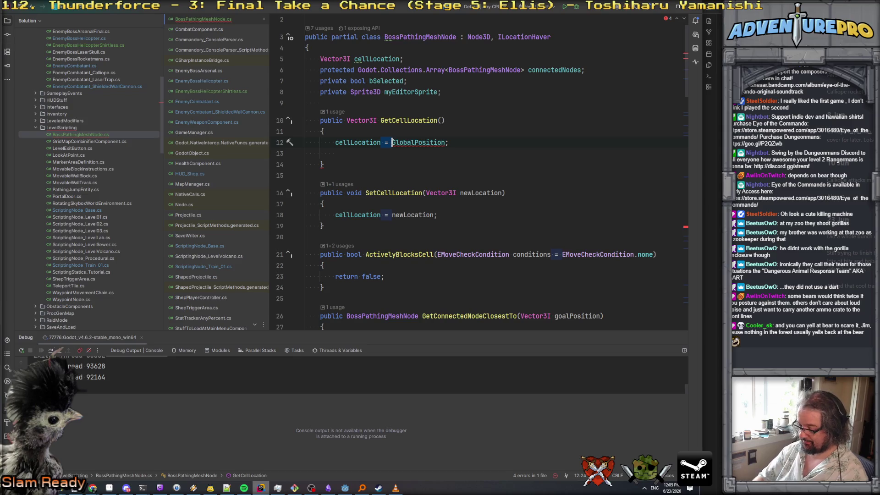
key("Left")
key("Left")
key("Left")
type(".x")
key("End")
key("BackSpace")
type(".x")
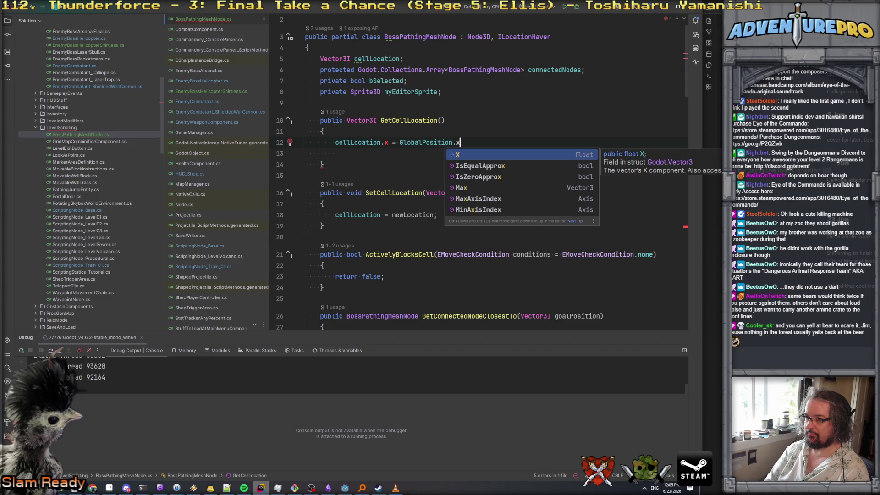
type(";")
double_click(386, 143)
type("X")
left_click(400, 142)
type("(int)")
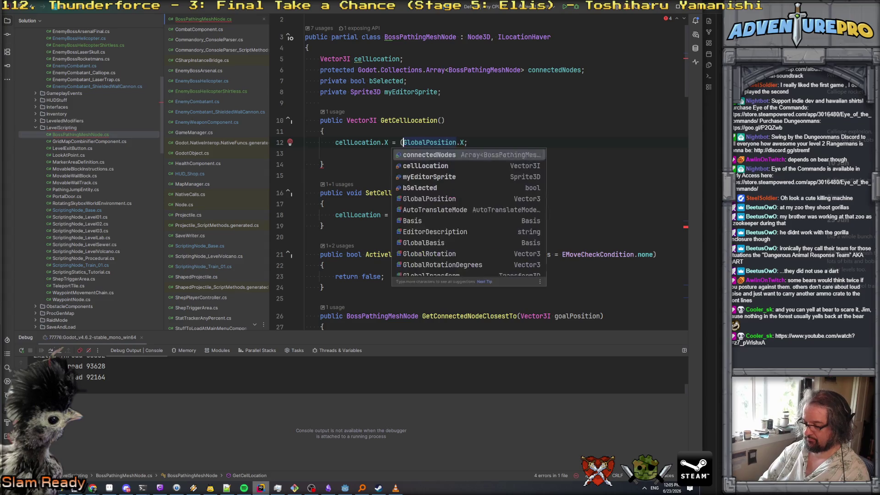
Duplicate the X assignment into two more lines targeting cellLocation.Y and cellLocation.Z.
left_click(323, 131)
key("Down")
key("shift+Down")
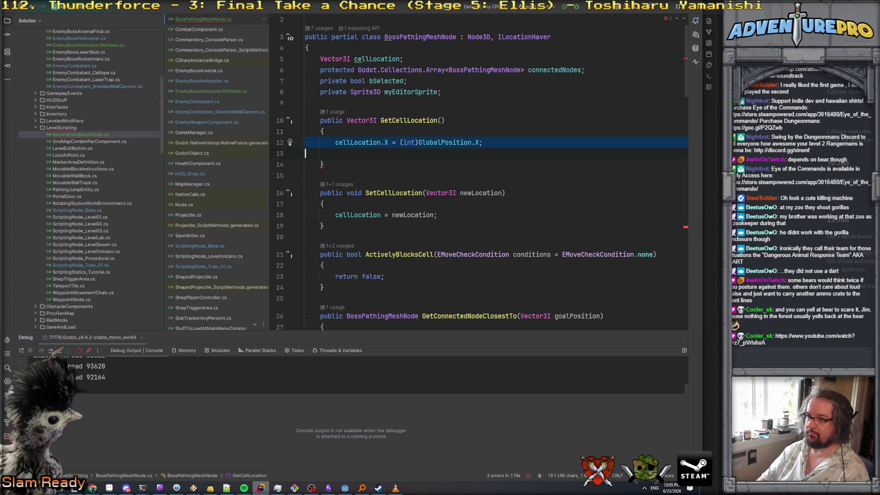
key("ctrl+d")
key("ctrl+d")
key("ctrl+d")
left_click(500, 174)
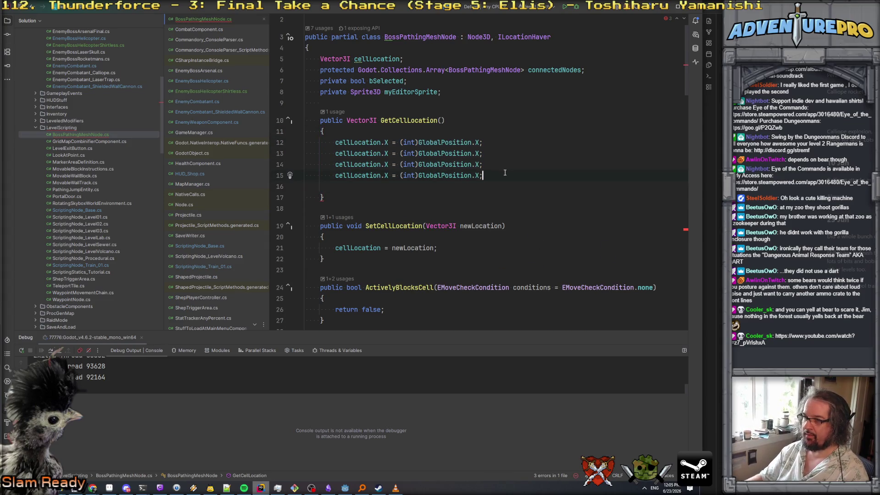
key("ctrl+y")
left_click(386, 153)
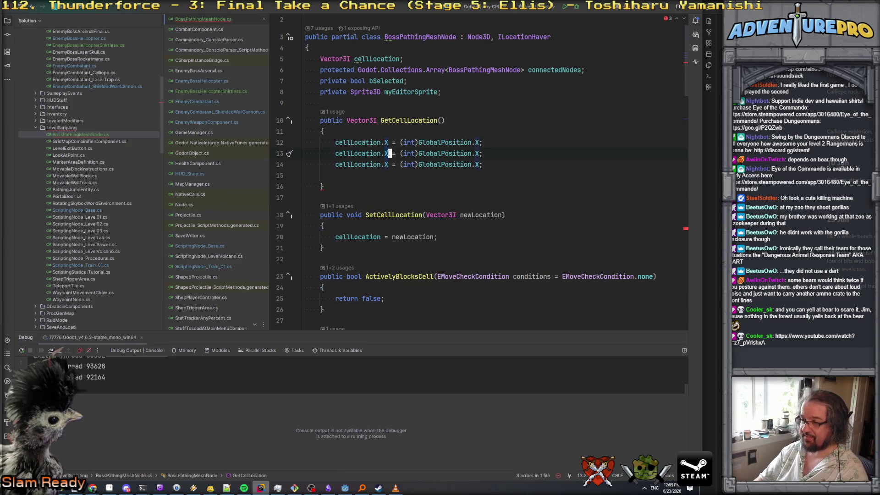
key("BackSpace")
type("y")
key("BackSpace")
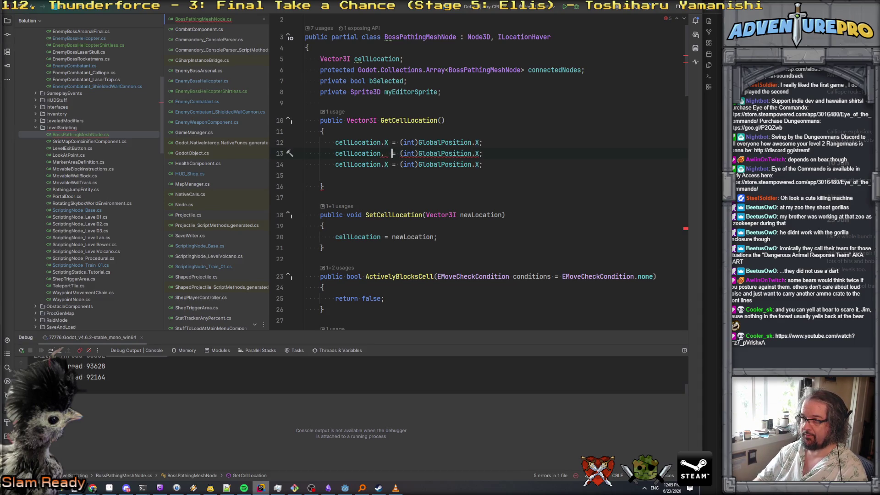
type("Y")
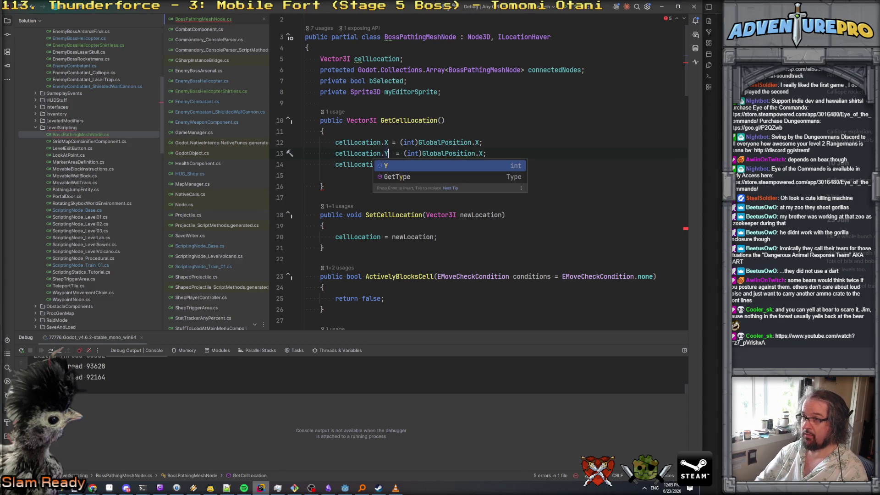
left_click(387, 164)
key("BackSpace")
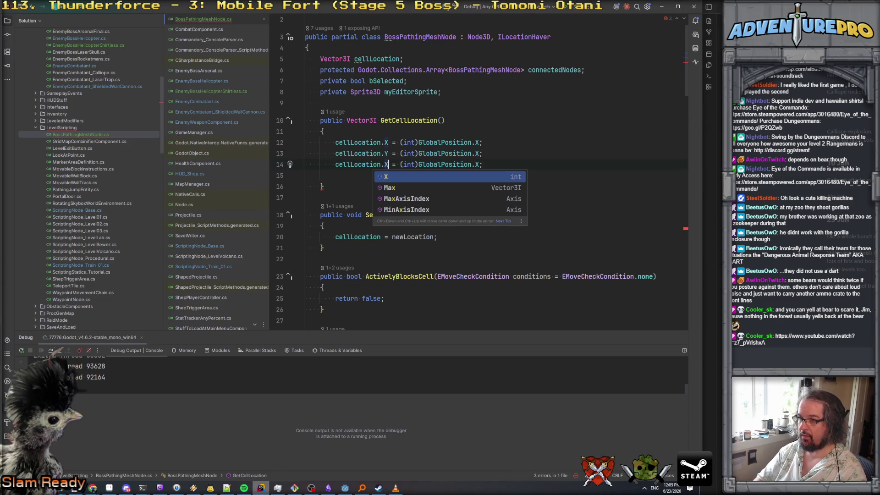
type("Z")
Change the GlobalPosition components on those lines to Y and Z.
left_click(402, 142)
left_click(477, 154)
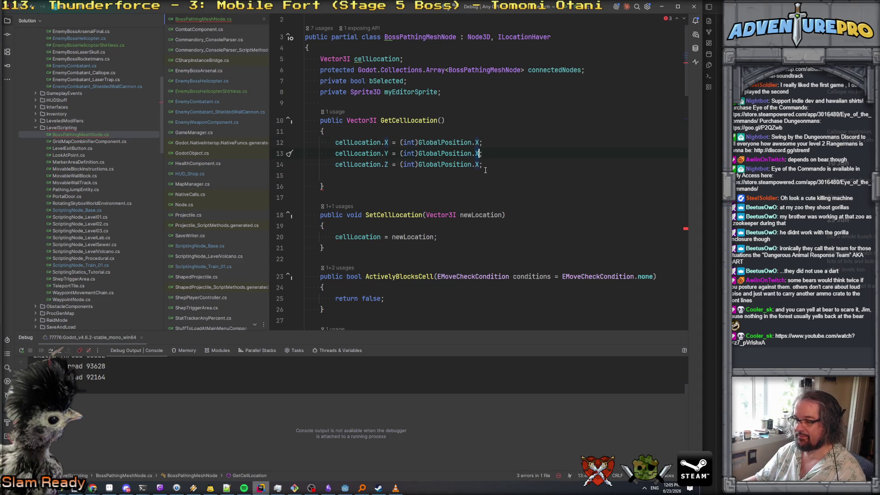
key("BackSpace")
type("Y")
key("Down")
type("Z")
Remove the empty line and add 'return cellLocation;' after the Z assignment.
left_click(376, 176)
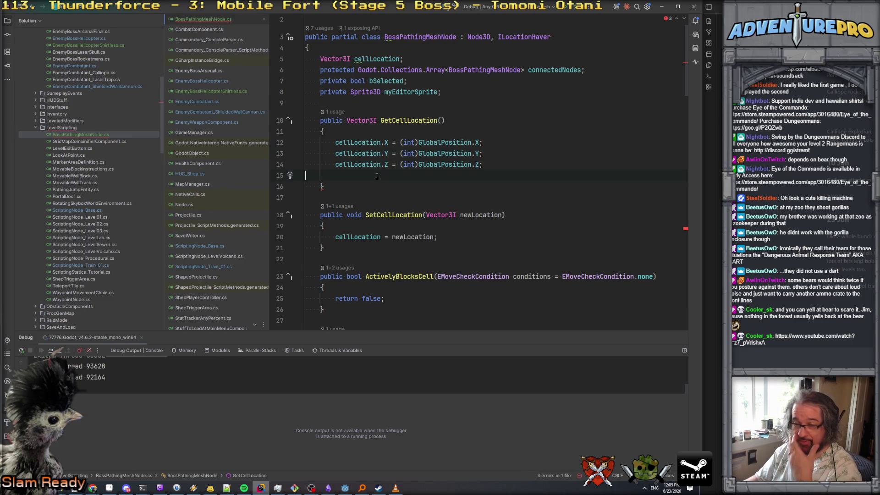
key("ctrl+y")
left_click(305, 142)
key("Down")
key("Down")
key("End")
key("Return")
key("Return")
type("return c")
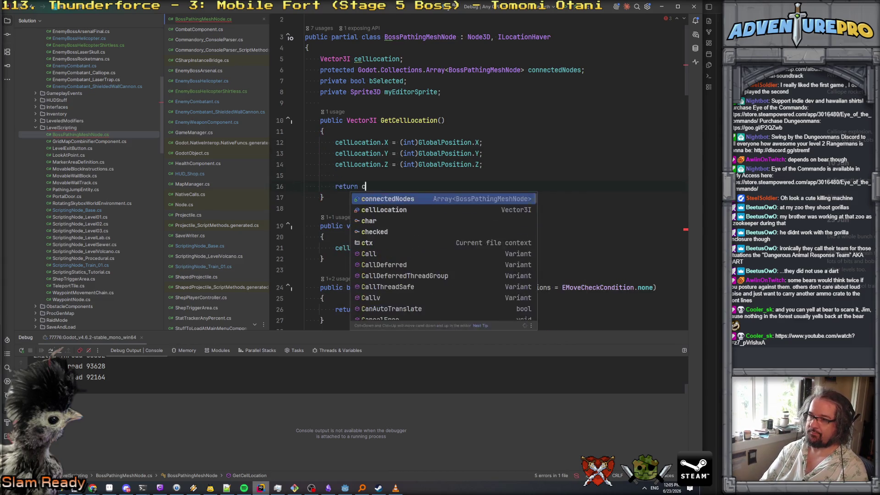
type("e")
key("Return")
type(";")
key("Up")
key("Up")
key("Up")
Add the comment '//We can go in the air, it's ok.' above the assignments, then open the linked YouTube video.
key("Return")
type("//We can go in the air, it's ok.")
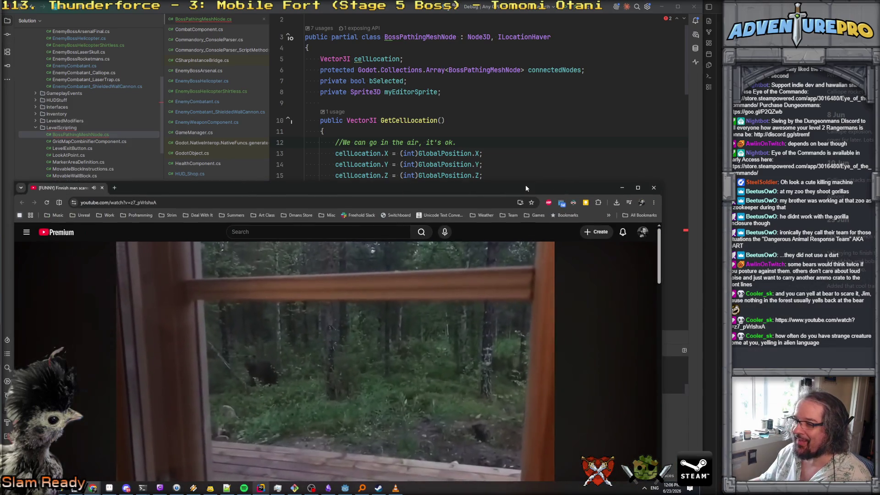
double_click(525, 185)
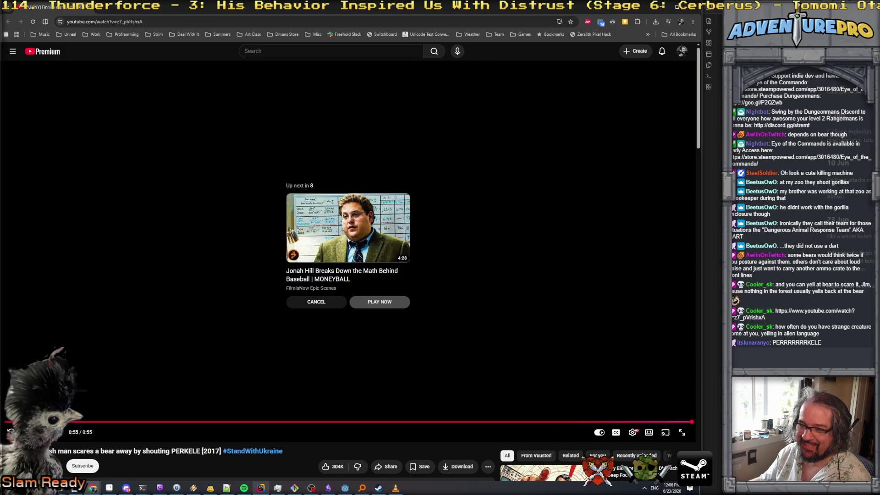
key("alt+Tab")
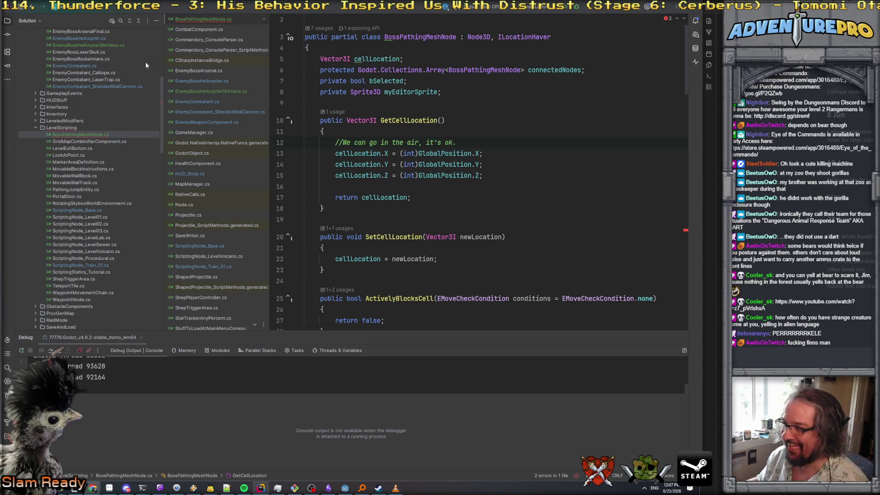
Add a 'GlobalPosition.x = cellLocation.x + 0.5f;' line below SetCellLocation's newLocation assignment.
scroll(415, 200, "down", 3)
scroll(419, 201, "up", 5)
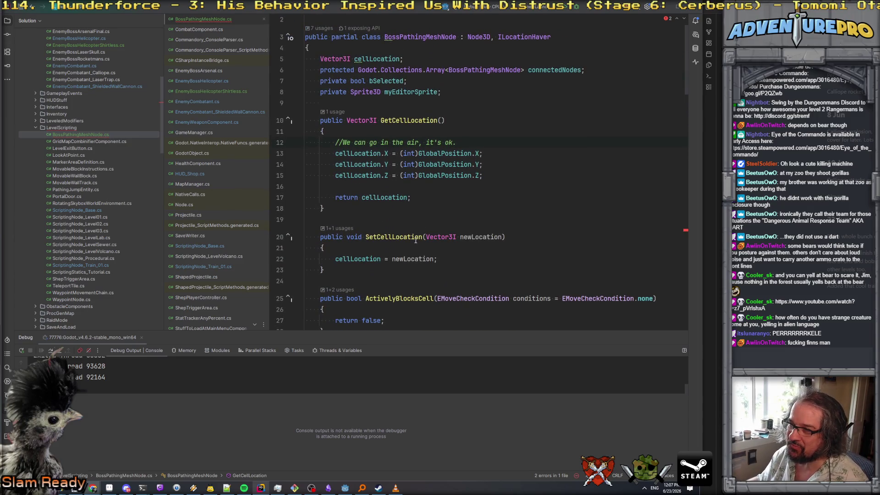
left_click(365, 259)
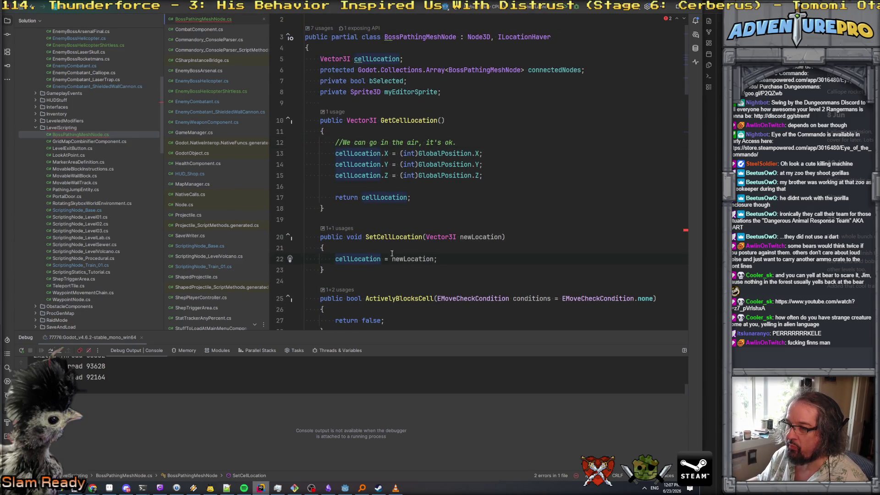
left_click(379, 251)
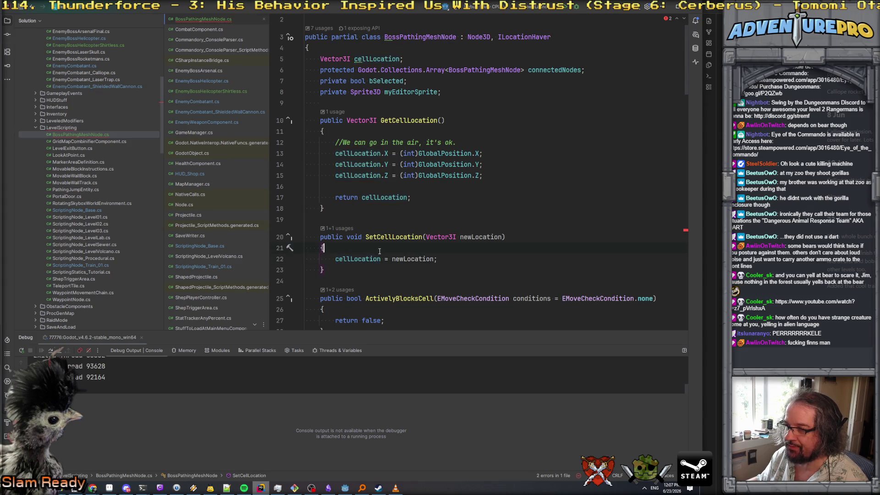
left_click(462, 259)
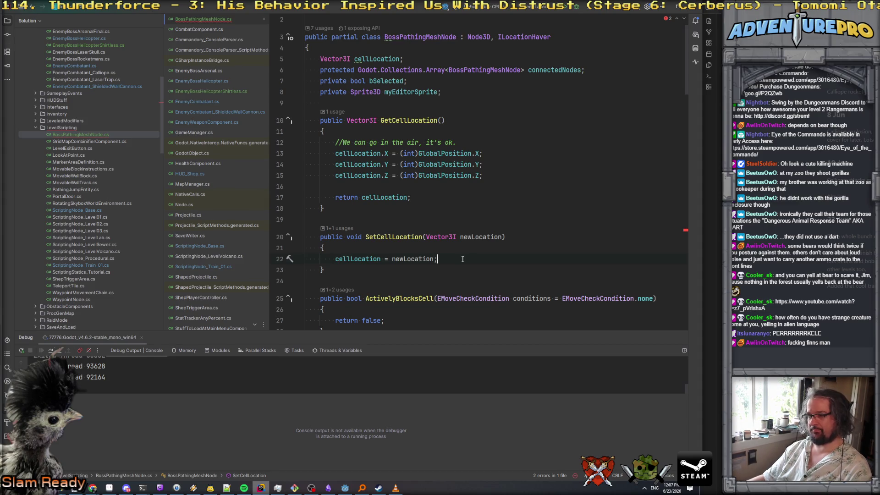
key("Return")
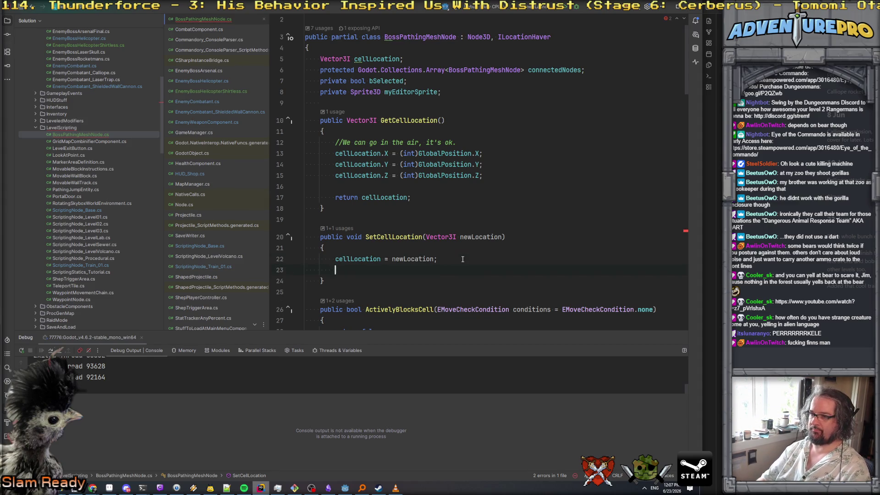
type("glo")
key("Return")
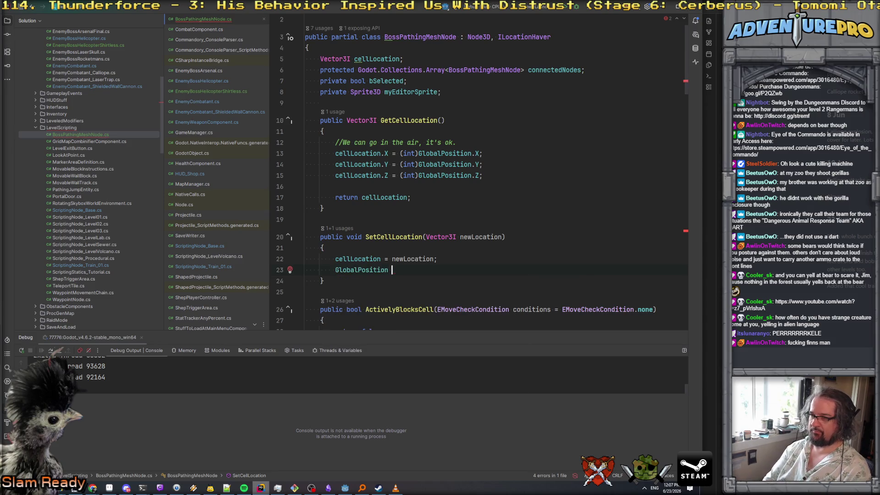
type(".x = c")
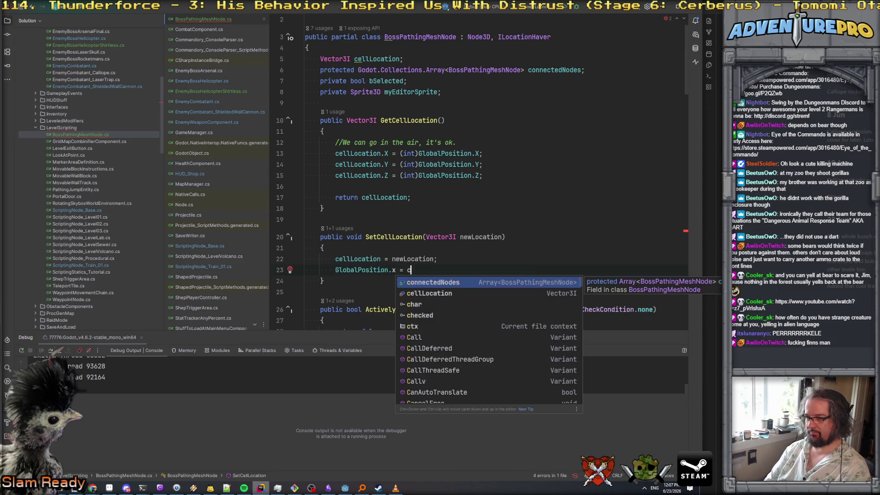
key("Down")
key("Return")
type(".x + 0.5f;")
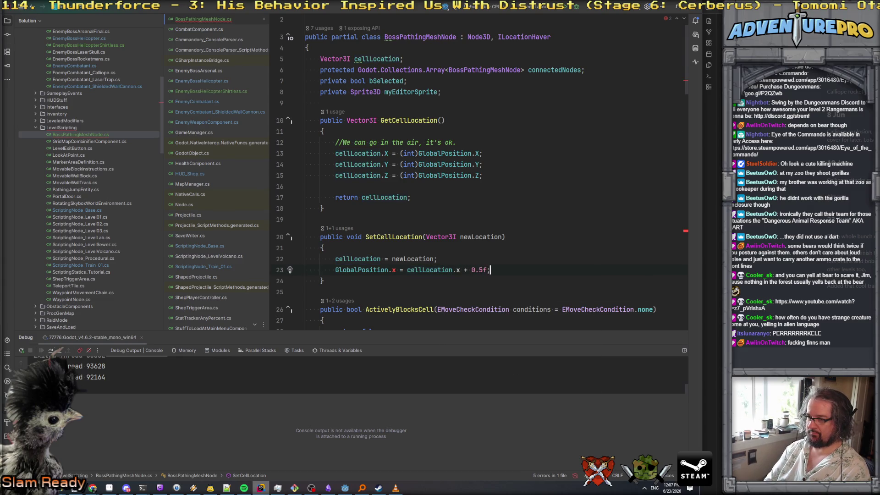
key("Return")
Capitalise both axis names on that line to X.
double_click(393, 270)
type("X")
double_click(458, 269)
type("X")
left_click(466, 260)
Duplicate the X position line into Y and Z versions.
key("Down")
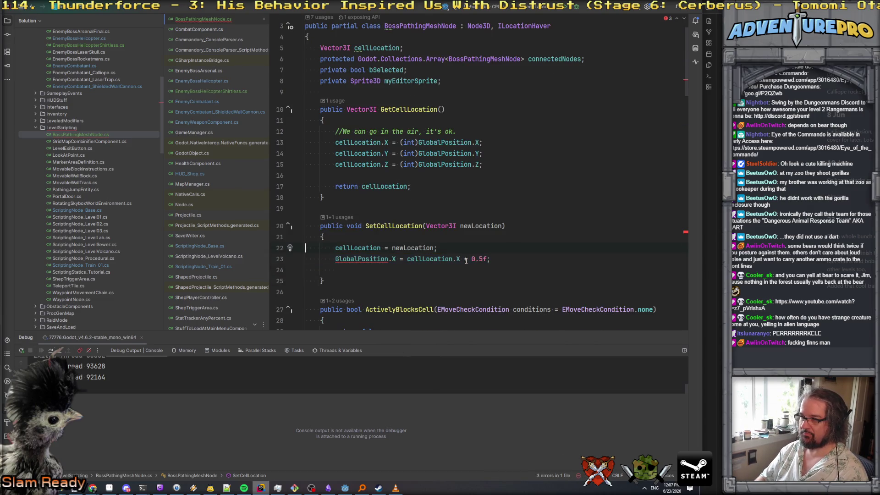
key("ctrl+v")
key("ctrl+v")
left_click(389, 270)
double_click(393, 270)
type("Y")
key("Escape")
double_click(393, 281)
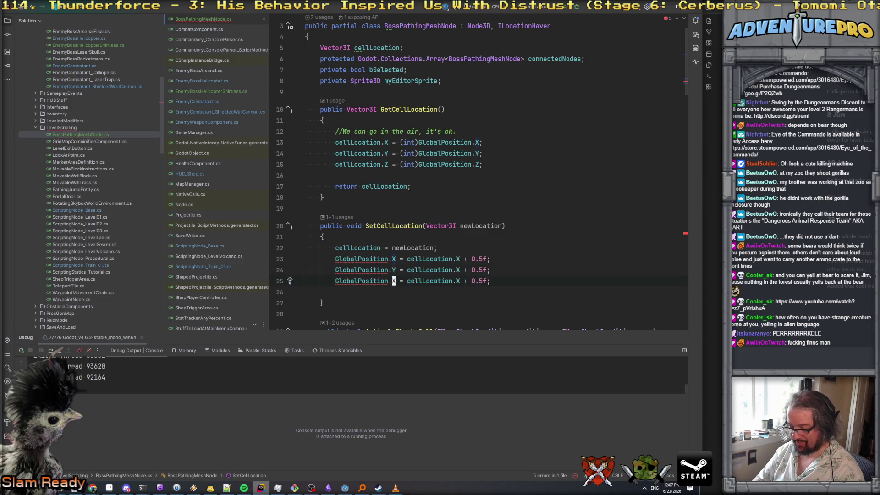
double_click(457, 280)
type("Z")
key("Escape")
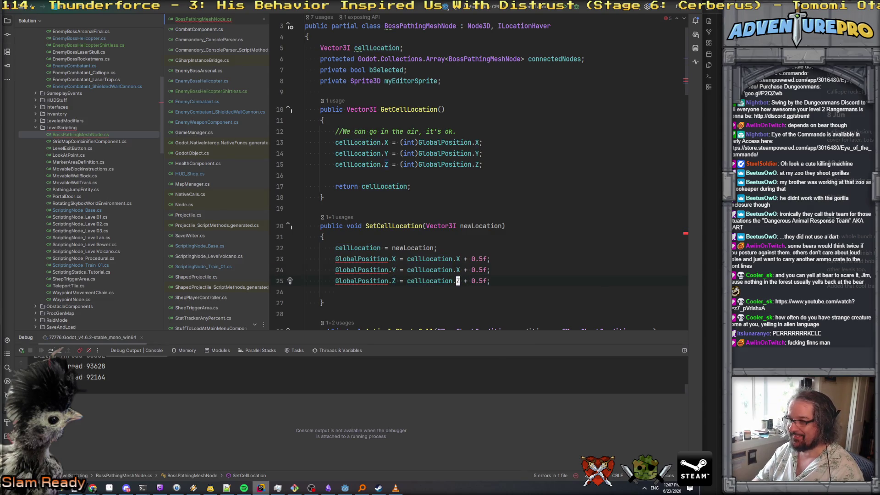
type("Y")
Cast cellLocation to (float) on all three position lines at once.
left_click(408, 259)
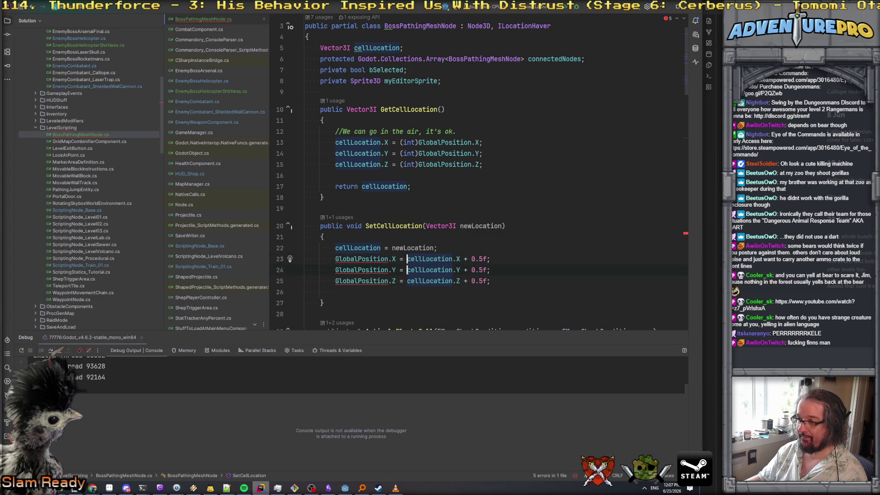
type("(FLOAT")
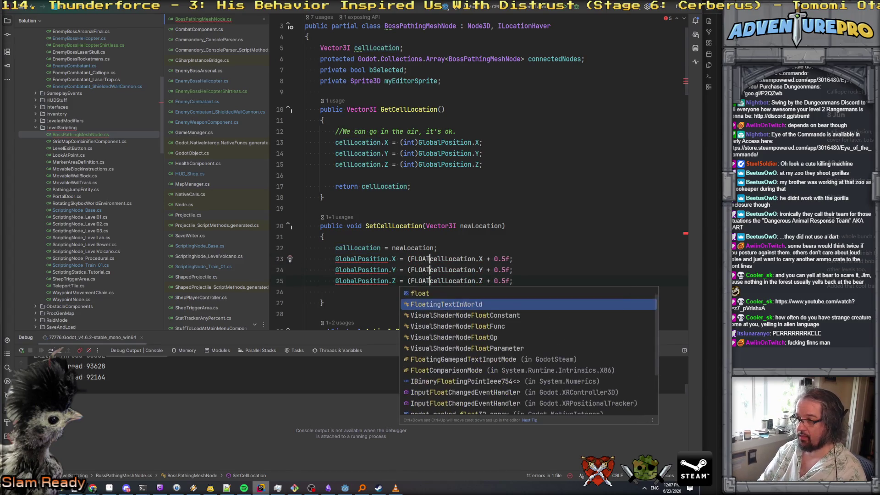
key("Escape")
type("float)")
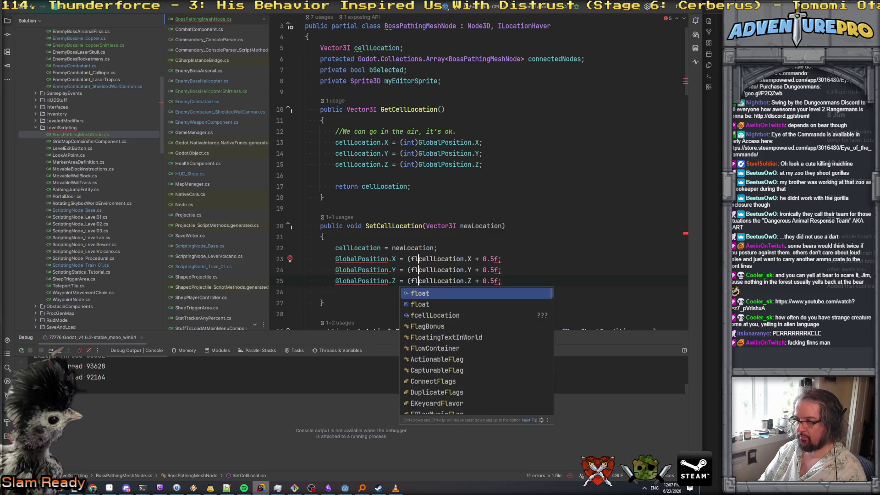
left_click(464, 249)
left_click(376, 259)
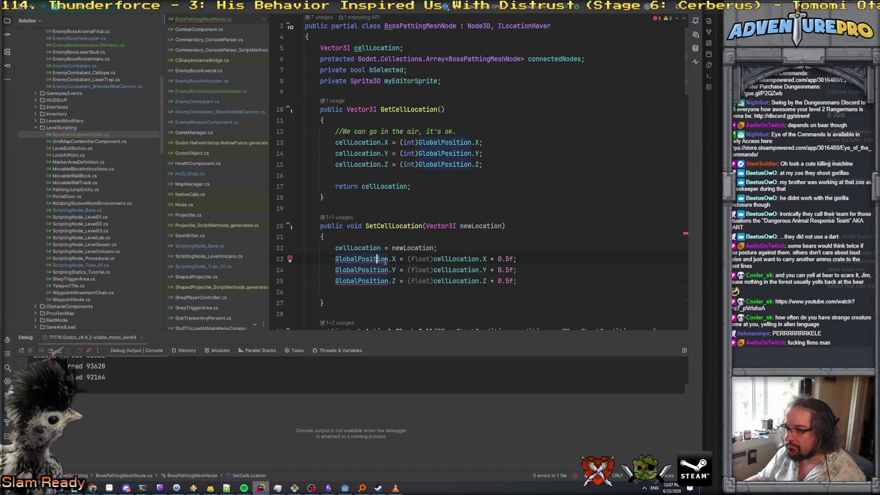
key("Return")
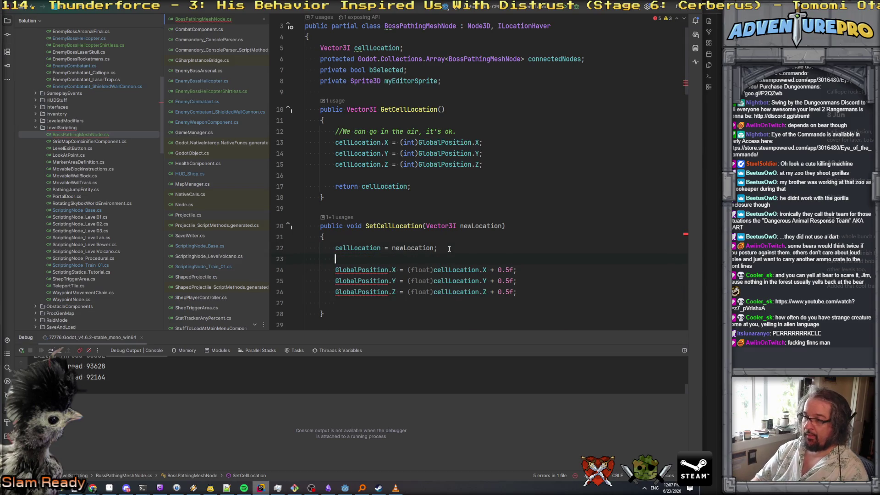
Add 'var newPos = GlobalPosition;' in SetCellLocation.
type("var newPos = ")
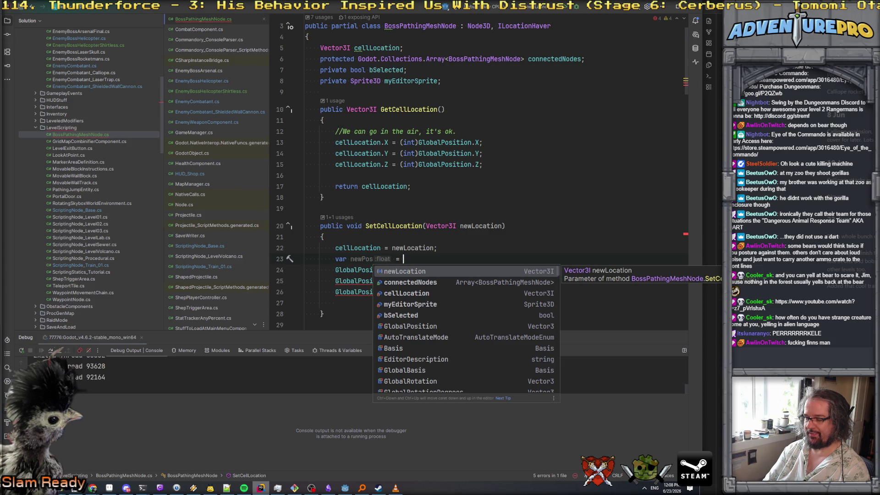
type("Ve")
key("BackSpace")
key("BackSpace")
type("G")
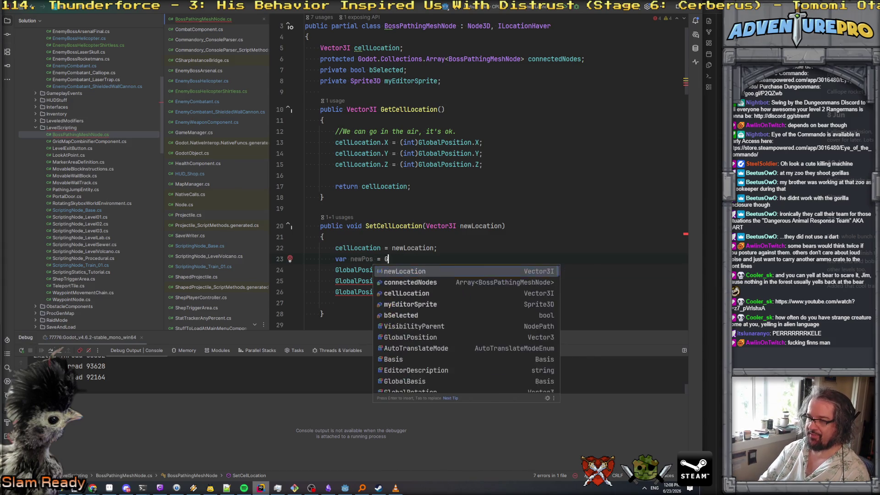
type("lo")
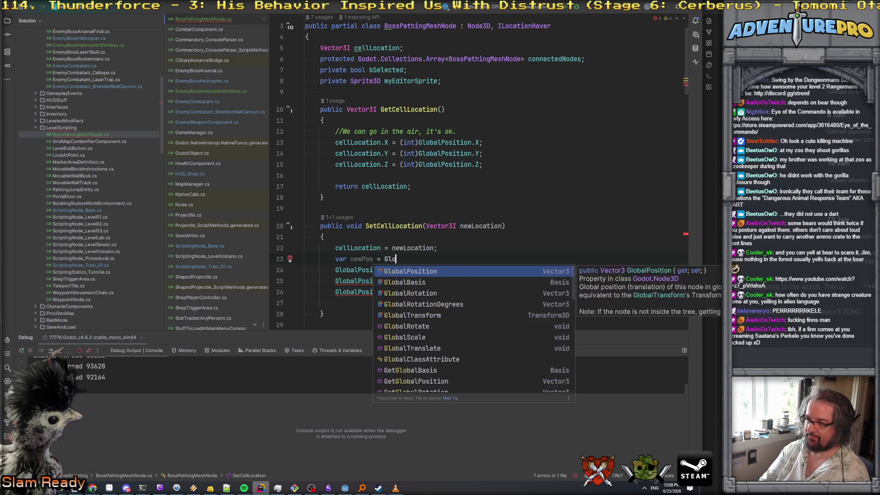
key("Return")
type(";")
Rename GlobalPosition to newPos on the three axis assignment lines using column selection.
left_click(367, 259)
left_click(335, 269)
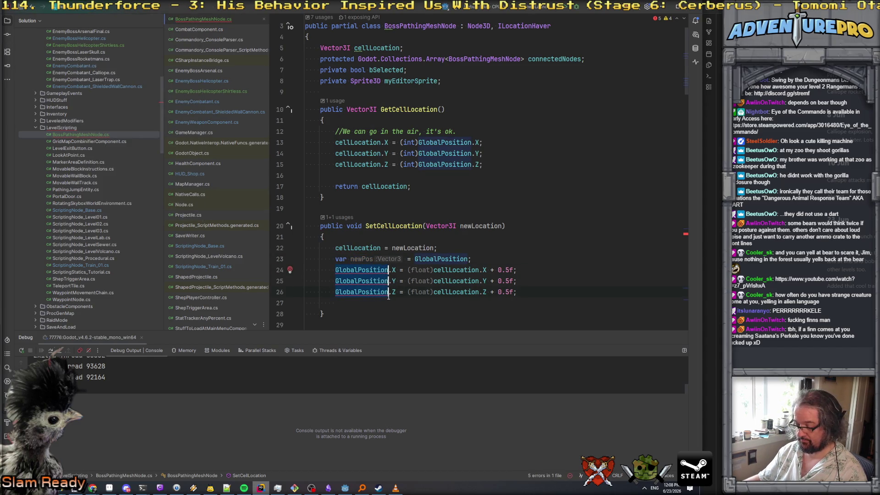
key("ctrl+v")
key("ctrl+z")
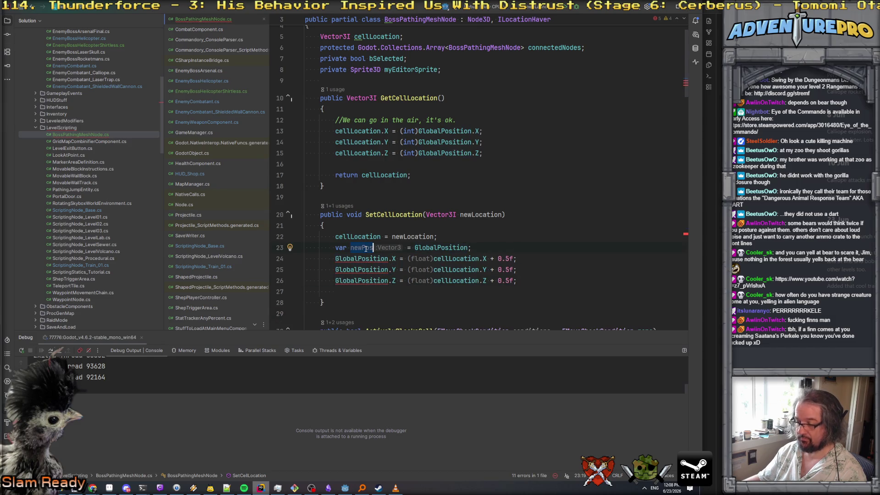
mouse_move(334, 259)
left_mouse_down()
mouse_move(365, 281)
mouse_move(388, 282)
left_mouse_up()
type("newPos")
key("Escape")
key("End")
Add a line assigning newPos back to GlobalPosition.
key("Return")
type("glo")
key("Down")
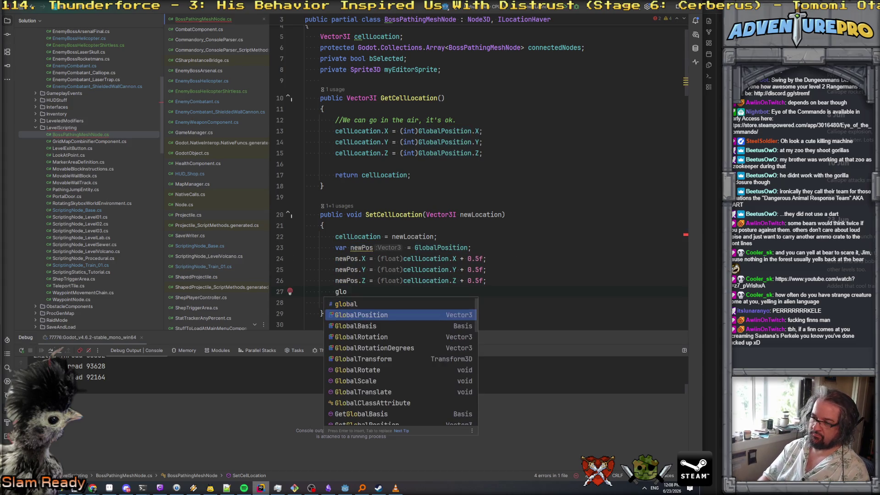
key("Return")
type("= newPos;")
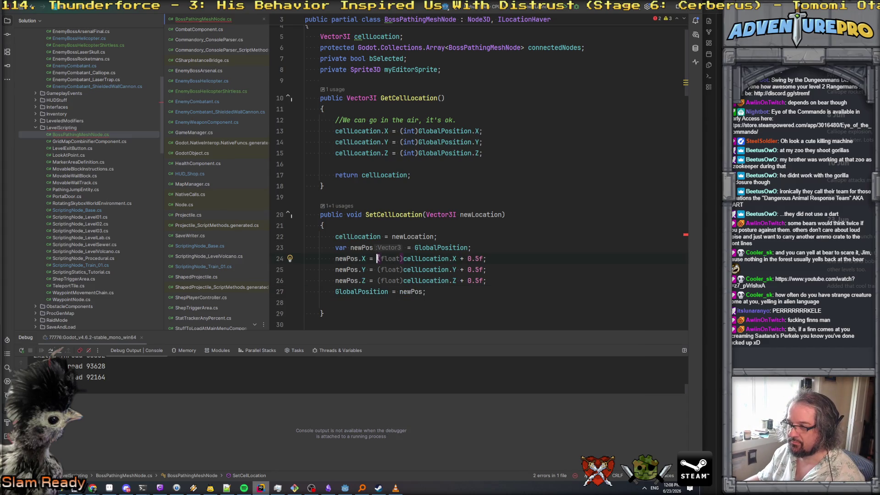
Delete the (float) casts from the three axis assignments.
left_click_drag(377, 259, 402, 280)
key("Delete")
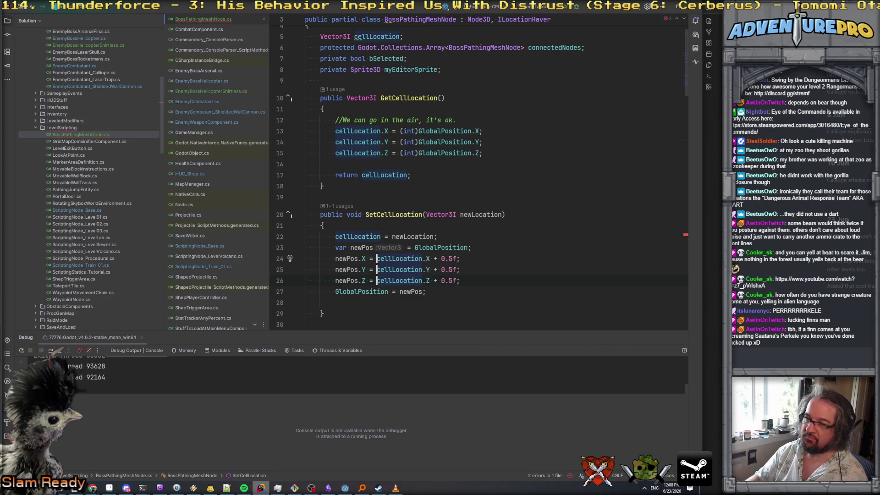
left_click(498, 261)
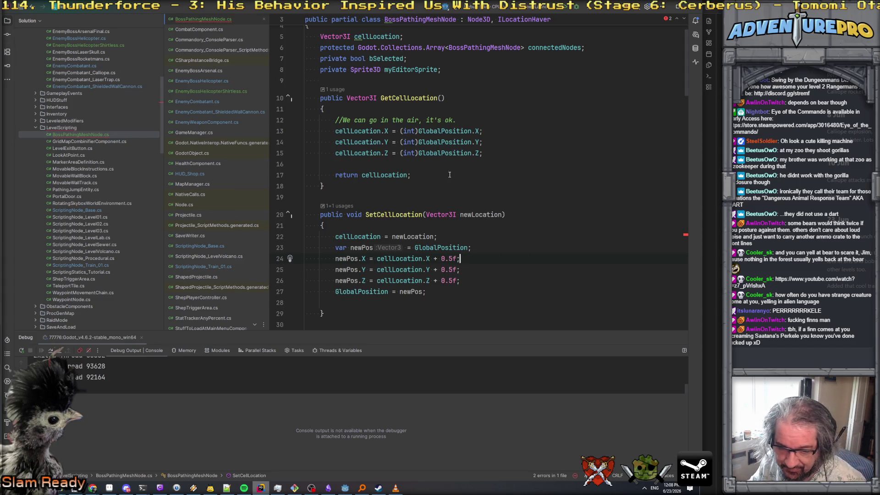
In the height-check if block, set myEditorSprite.Position to new Vector3(0, 1f).
scroll(449, 175, "down", 3)
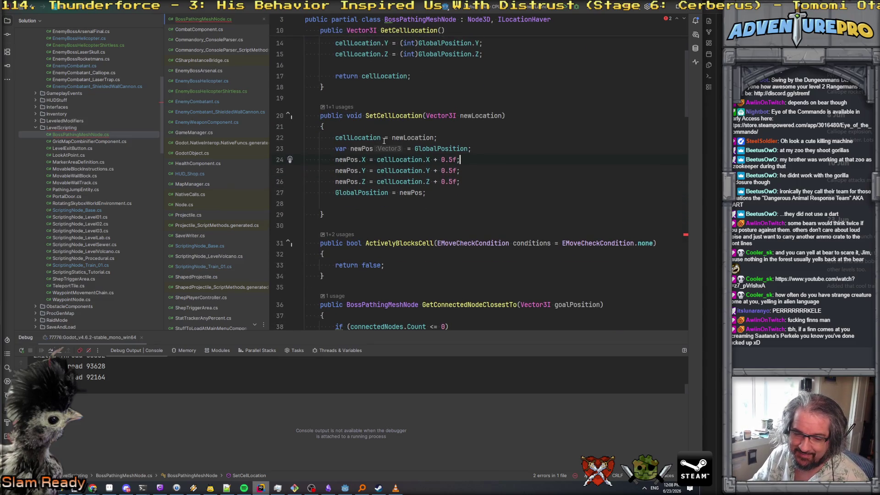
scroll(380, 138, "down", 3)
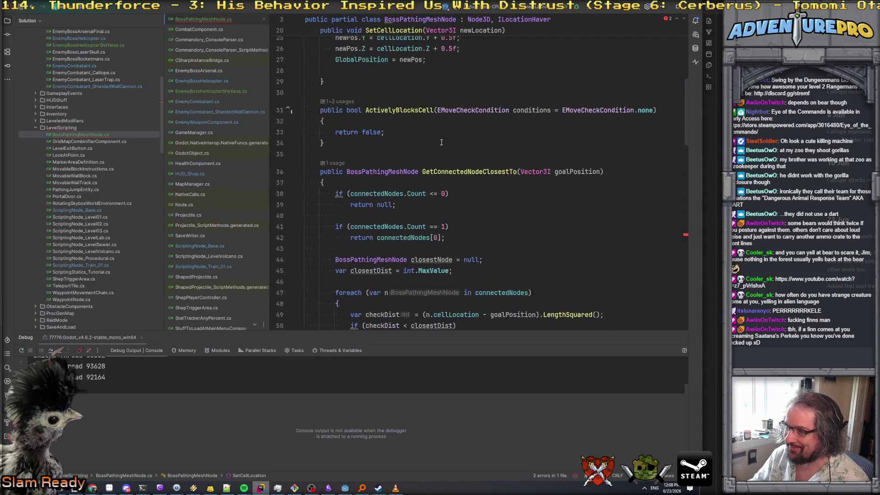
scroll(442, 142, "down", 3)
scroll(441, 143, "up", 10)
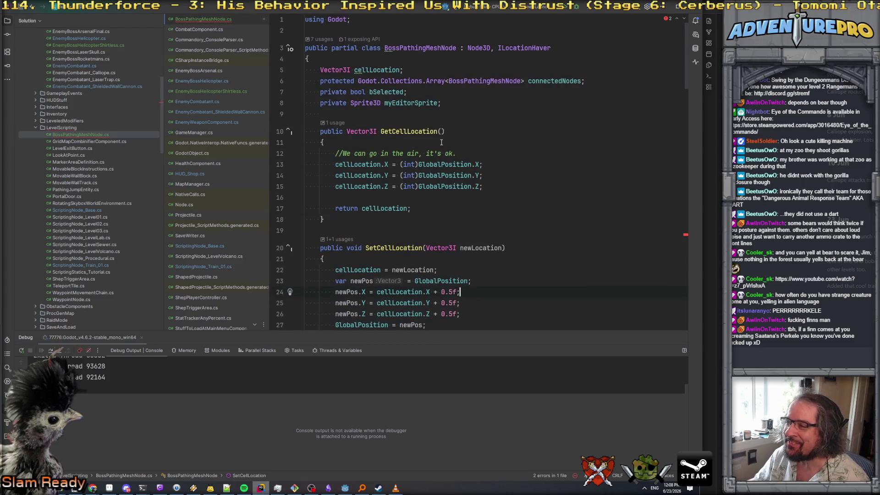
scroll(442, 142, "down", 20)
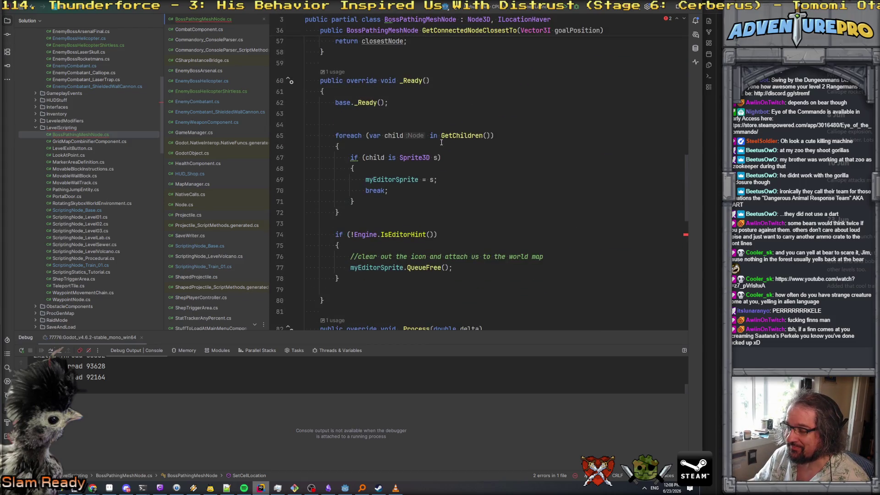
scroll(441, 142, "down", 4)
left_click(413, 165)
type("sprie")
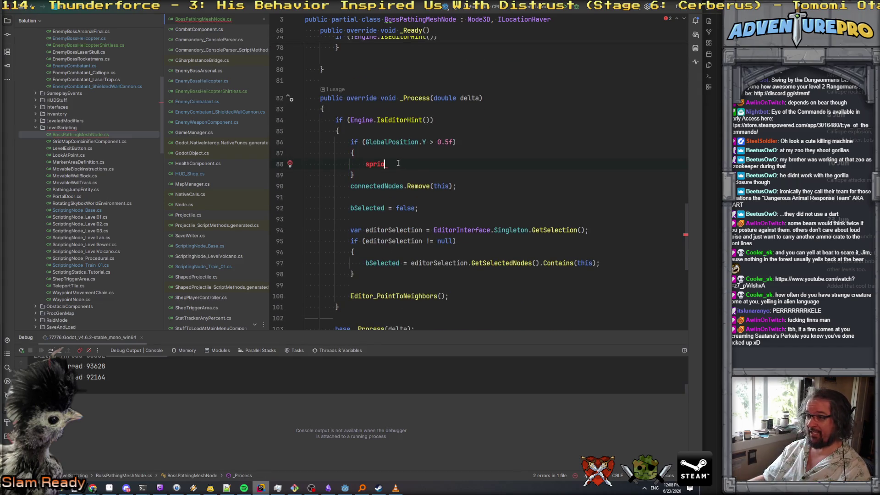
key("BackSpace")
key("BackSpace")
key("BackSpace")
type("my")
key("Return")
type(".g")
key("BackSpace")
type("pos")
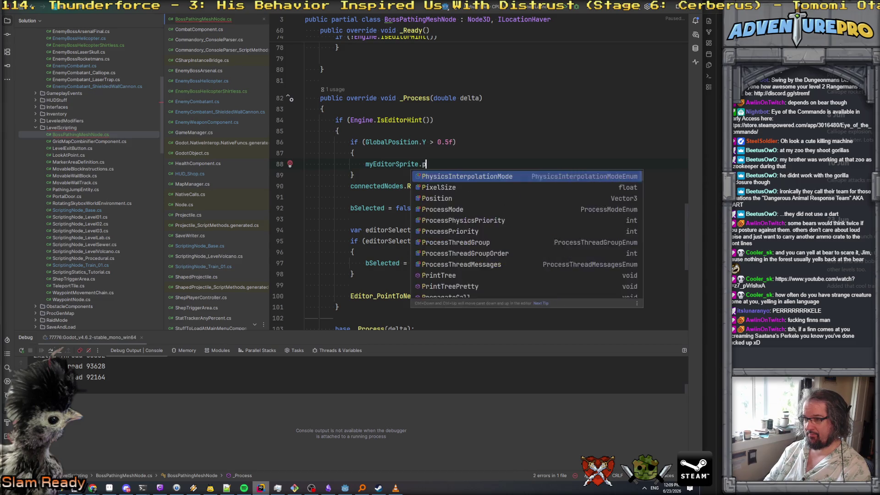
key("Return")
type(".")
key("BackSpace")
type("= new")
key("Return")
type("0, 1.0f, 0f")
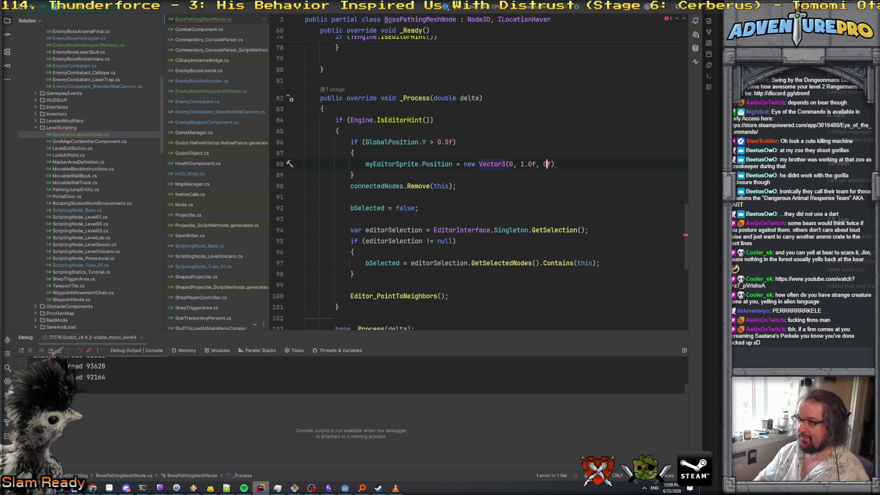
type("f")
type(";")
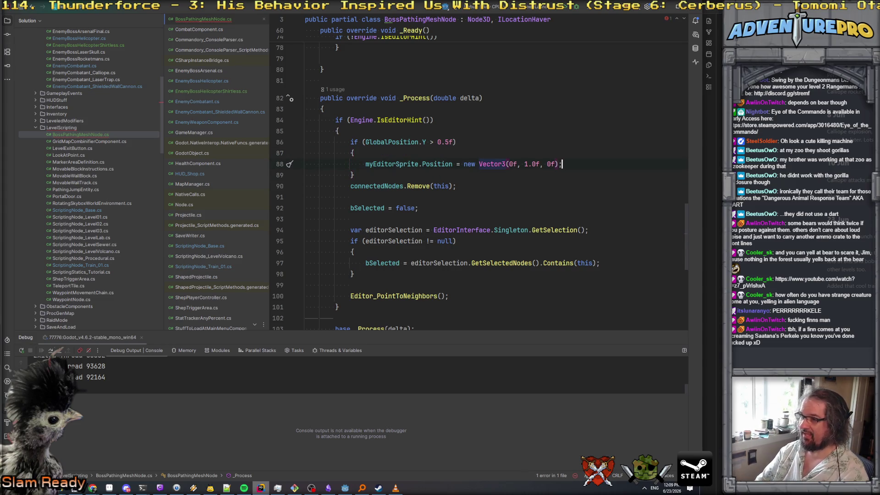
Replace that new Vector3 expression with Vector3.Up.
left_click_drag(464, 164, 563, 162)
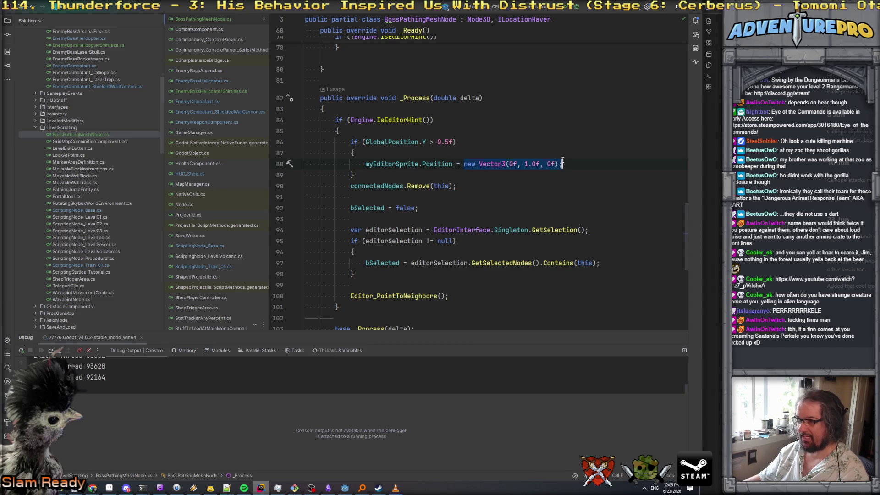
type("VCce")
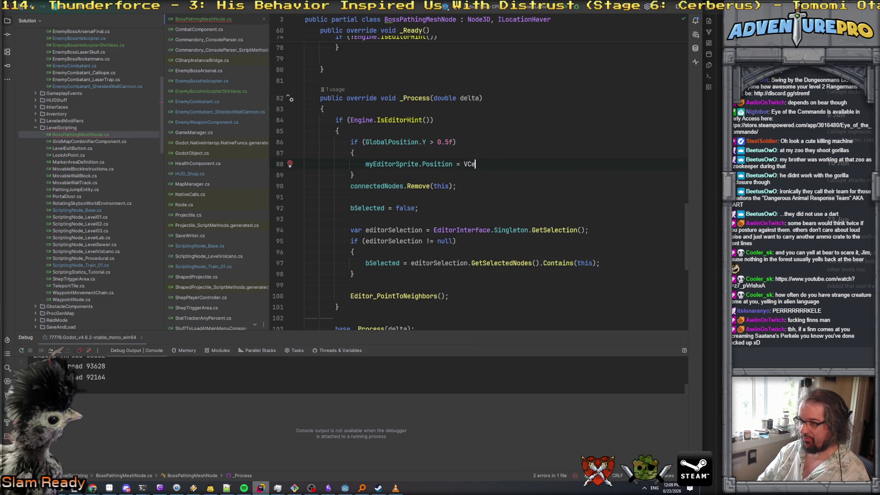
type("e")
key("Down")
key("Return")
type(".u")
key("Return")
Add an else branch setting myEditorSprite.Position to Vector3.Zero.
left_click(350, 186)
key("Return")
key("Return")
type("else")
key("Return")
type("{")
key("Return")
type("myEd")
key("Return")
type(".Po")
key("Return")
type("= ")
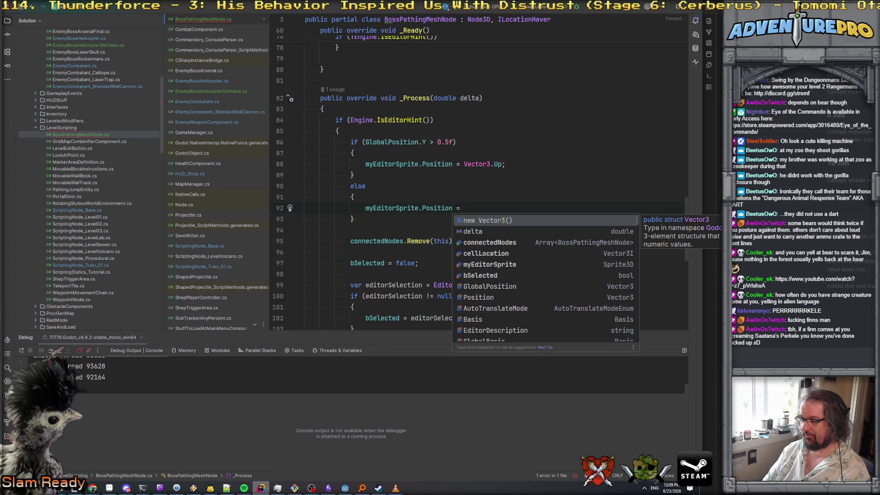
type("V")
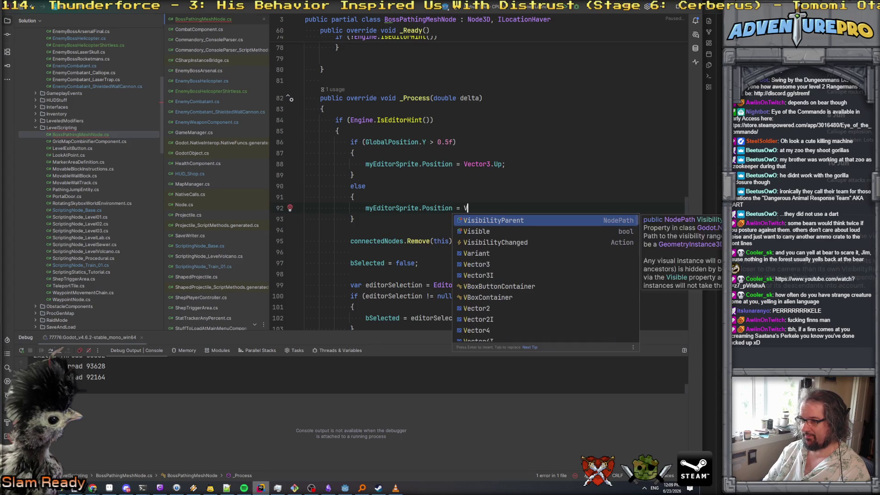
type("ector3.Z")
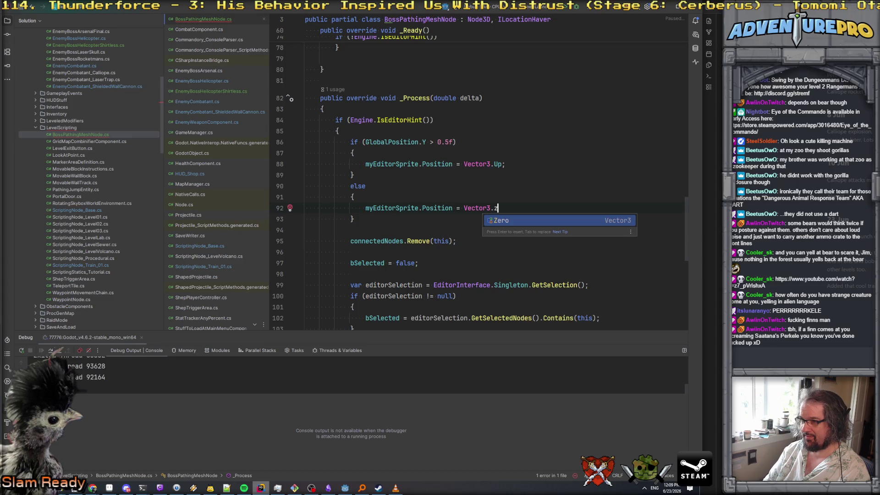
key("Return")
type(";")
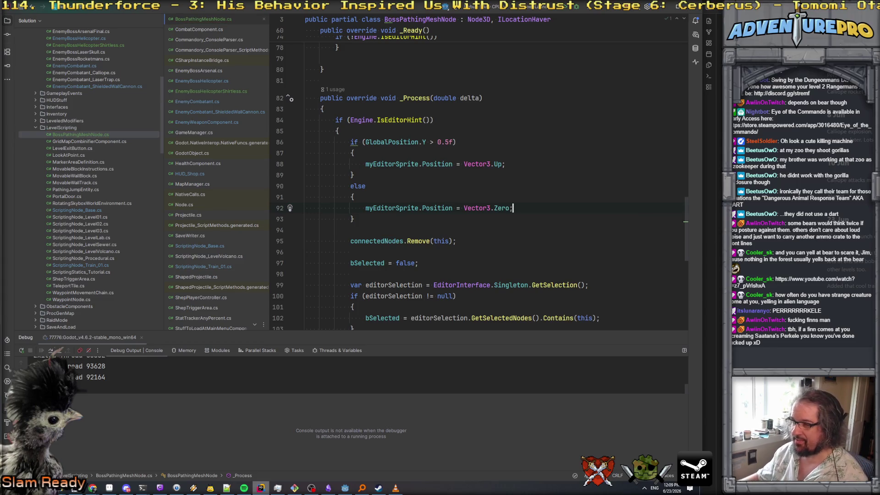
Swap the Vector3.Up and Vector3.Zero assignments between the if and else branches.
left_click(431, 143)
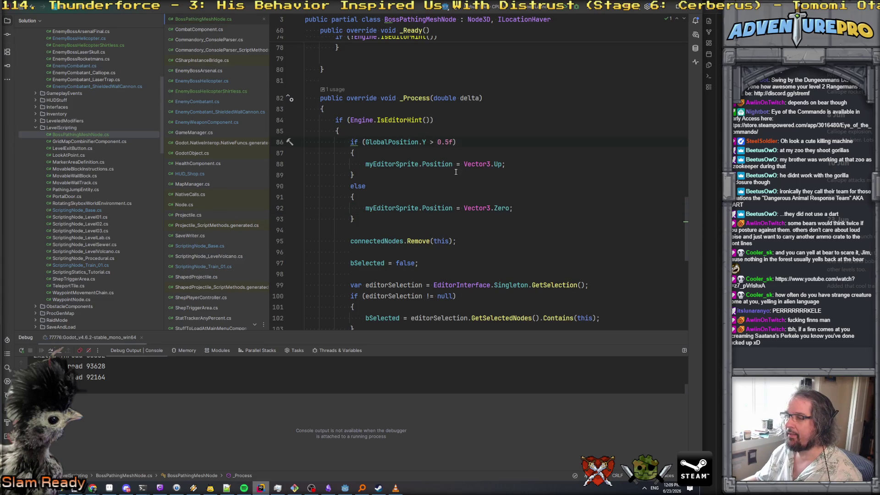
left_click_drag(366, 164, 508, 164)
key("ctrl+c")
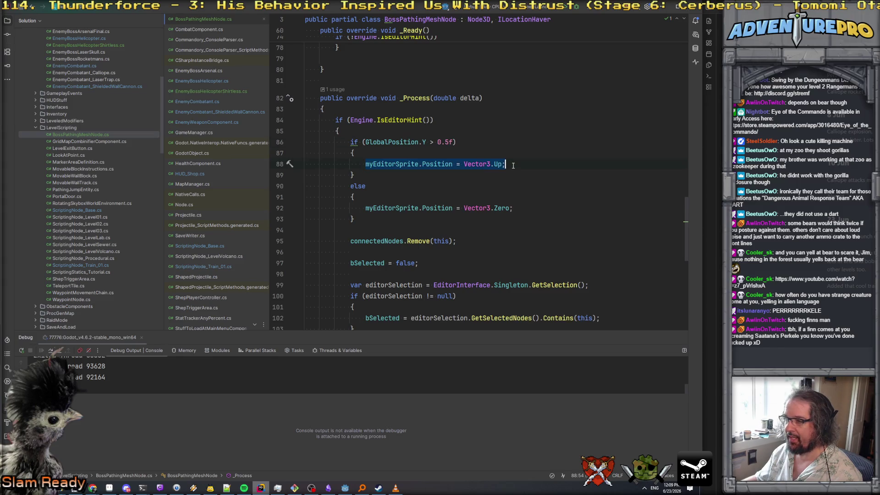
key("Delete")
left_click(411, 196)
key("ctrl+v")
key("shift+Down")
key("Delete")
key("ctrl+z")
key("ctrl+z")
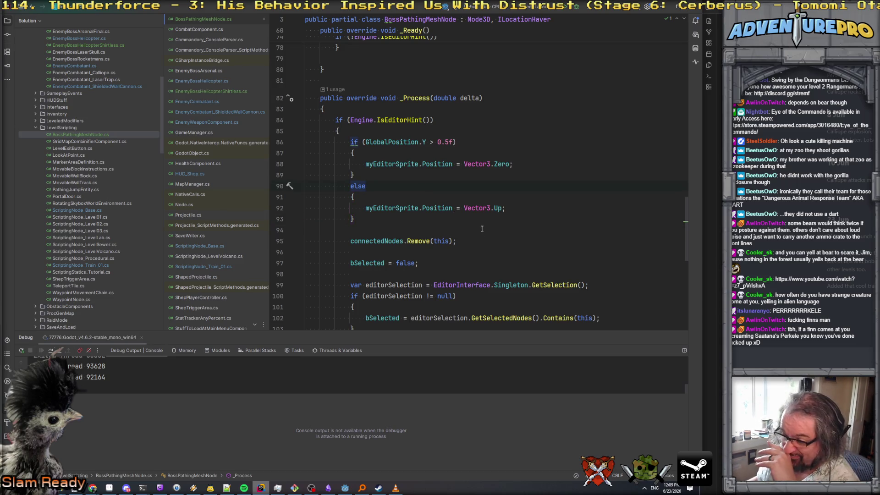
Review the bSelected reset line in the script, then return to the Godot editor.
scroll(482, 228, "down", 3)
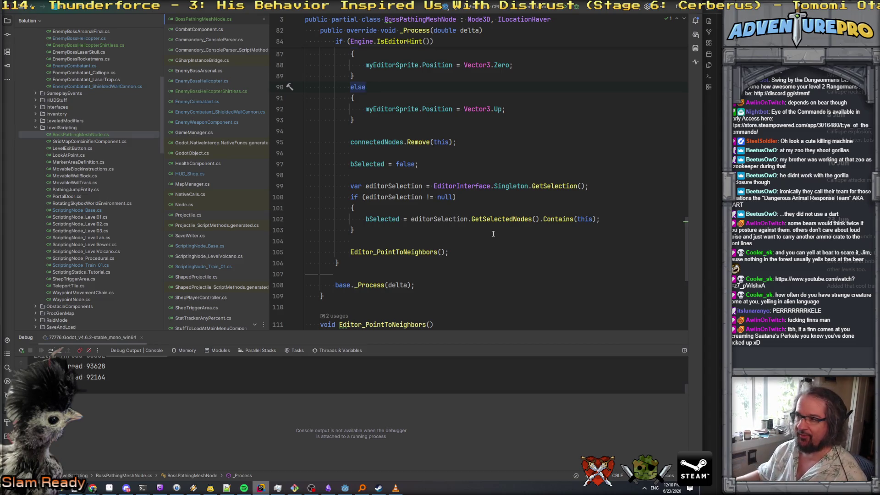
left_click(496, 165)
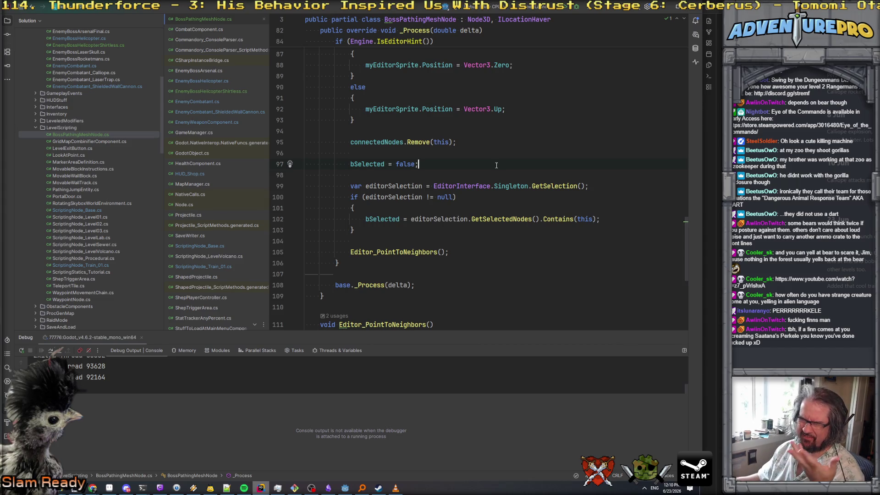
scroll(496, 165, "up", 3)
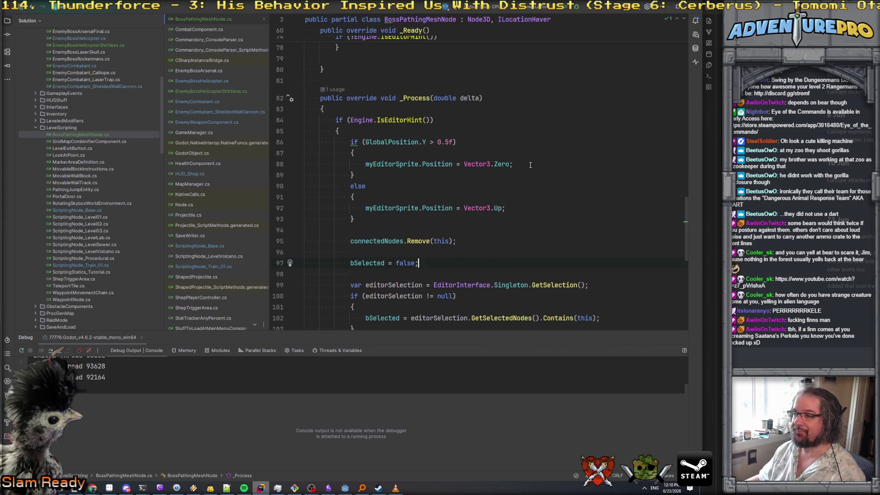
scroll(530, 165, "up", 15)
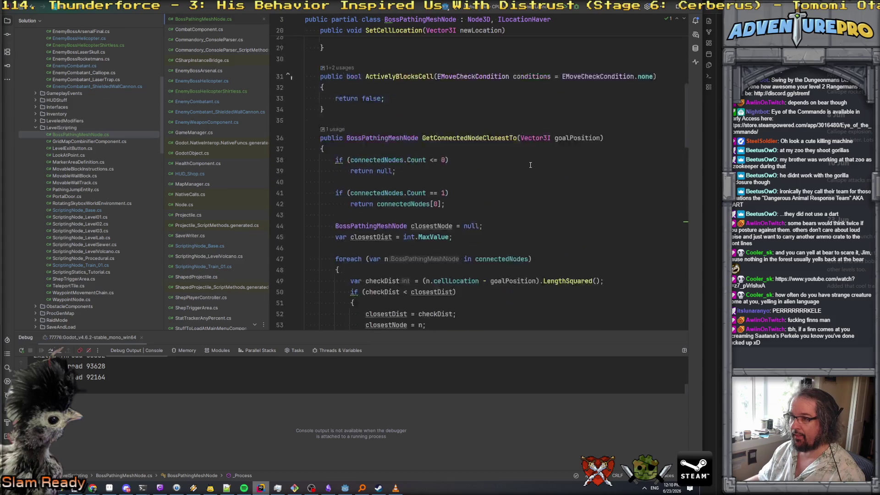
scroll(530, 165, "up", 1)
left_click(345, 488)
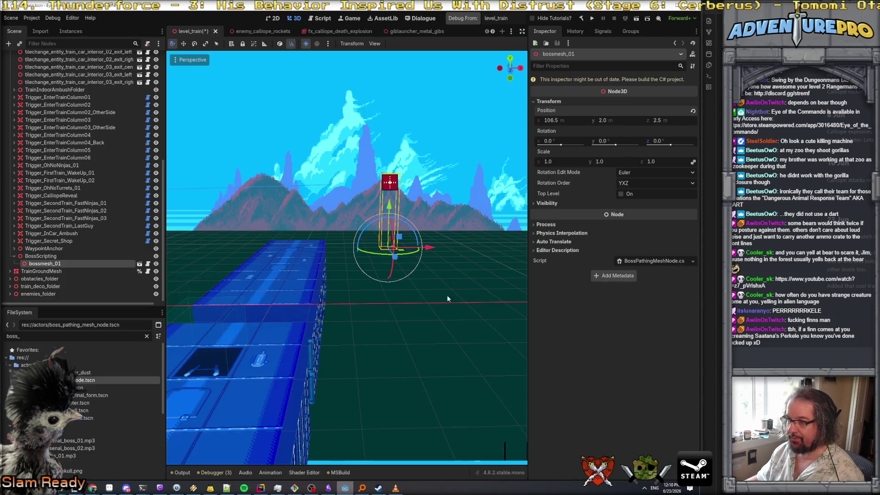
Add the [Tool] attribute above the BossPathingMeshNode class and rebuild the C# project.
left_click(581, 18)
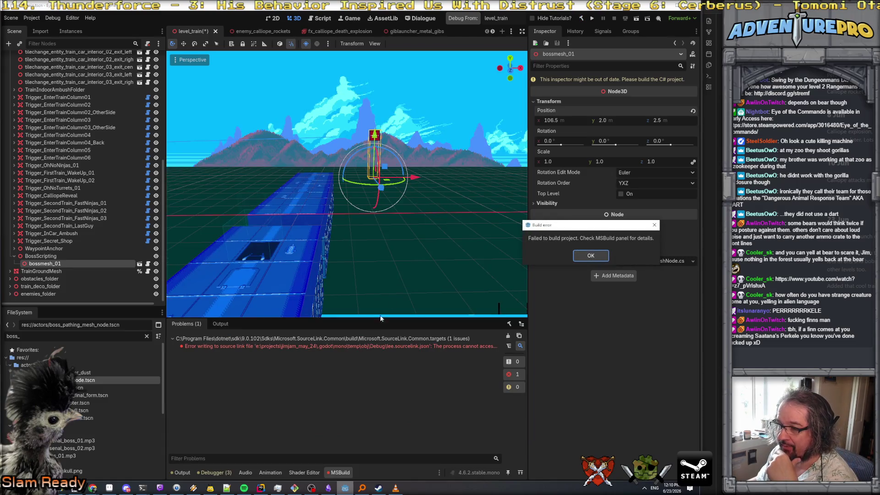
left_click(260, 487)
scroll(389, 225, "up", 1)
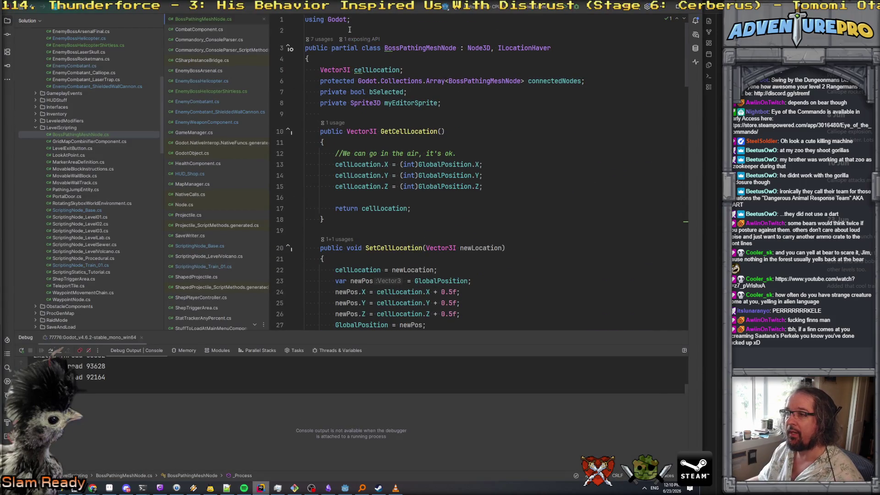
left_click(348, 30)
key("Return")
type("Tool")
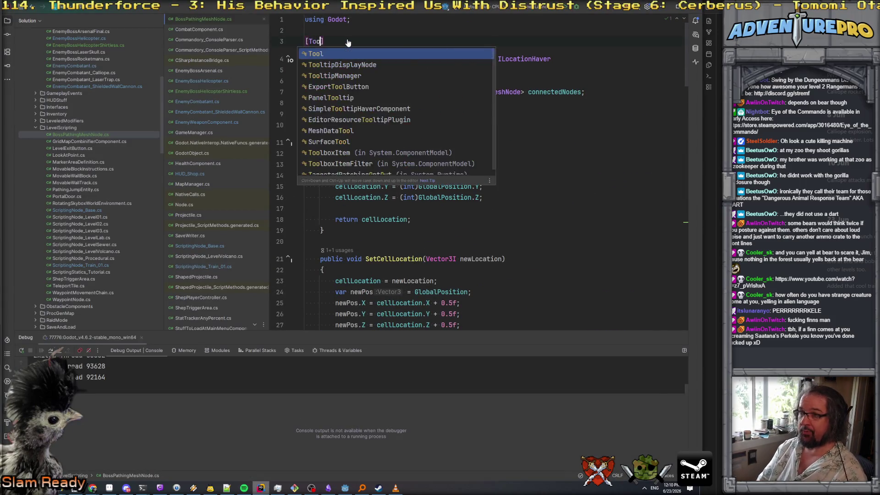
key("Return")
key("alt+Tab")
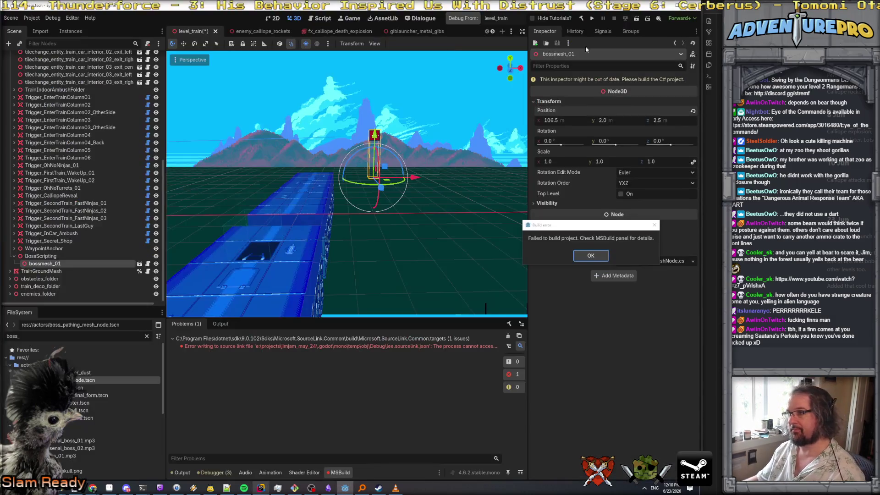
left_click(581, 18)
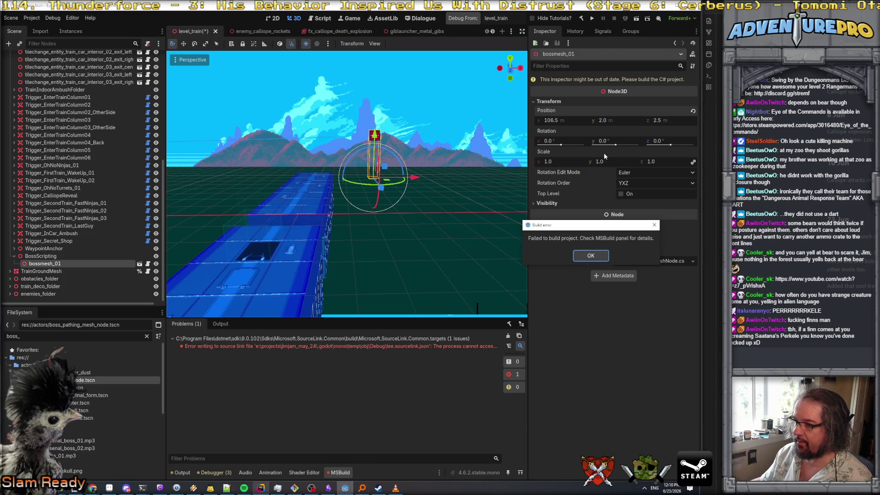
left_click(590, 255)
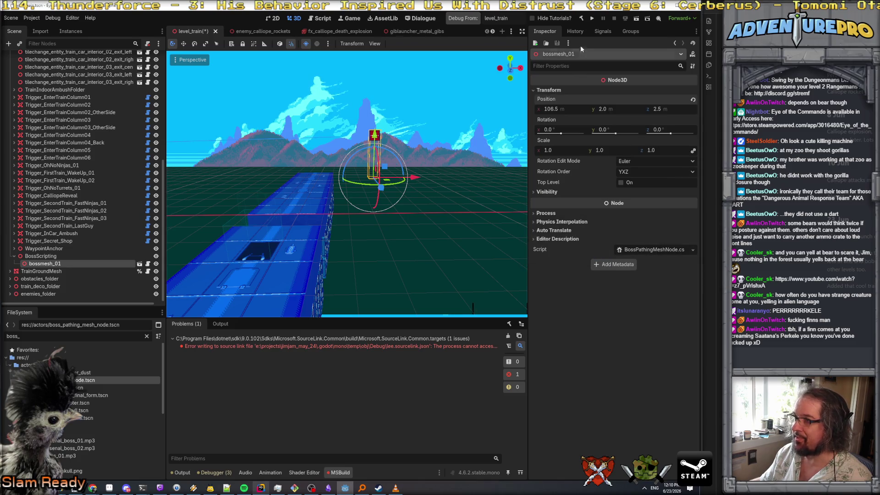
left_click(581, 18)
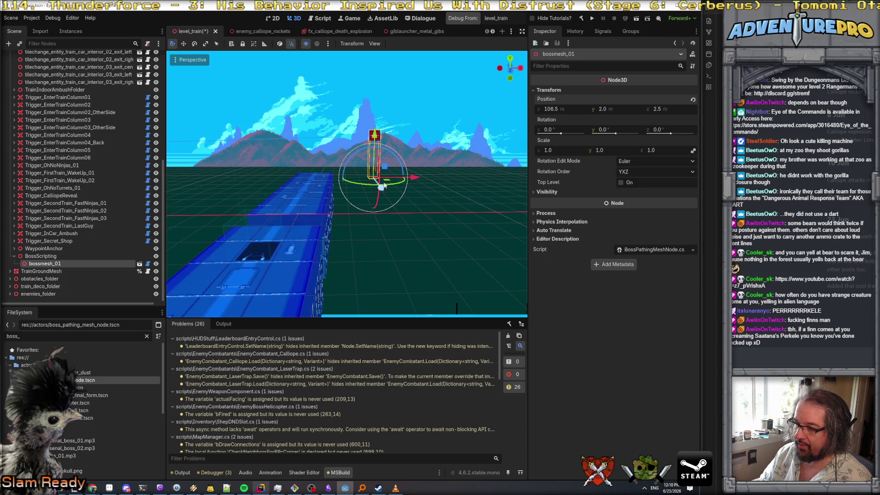
Lower bossmesh_01 to height 0, then save and close level_train.
mouse_move(380, 145)
left_mouse_down()
mouse_move(376, 272)
mouse_move(374, 210)
left_mouse_up()
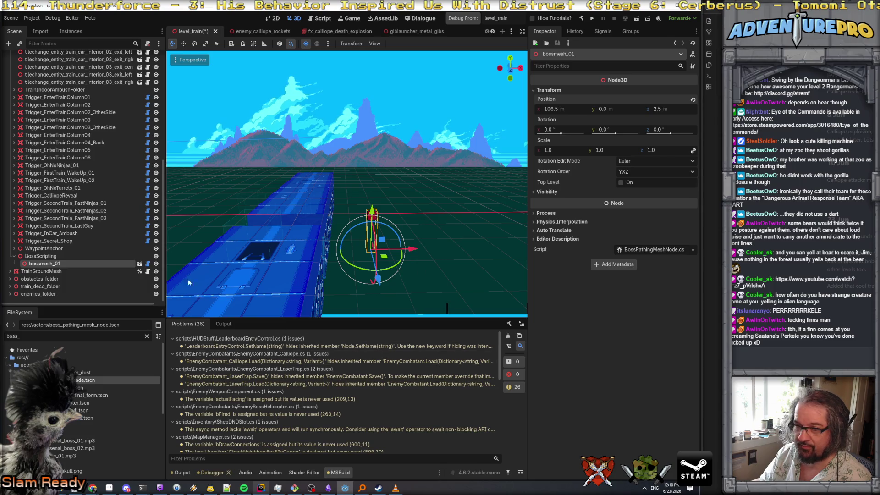
mouse_move(237, 272)
left_mouse_down()
mouse_move(277, 204)
mouse_move(188, 180)
left_mouse_up()
left_click_drag(414, 232, 371, 225)
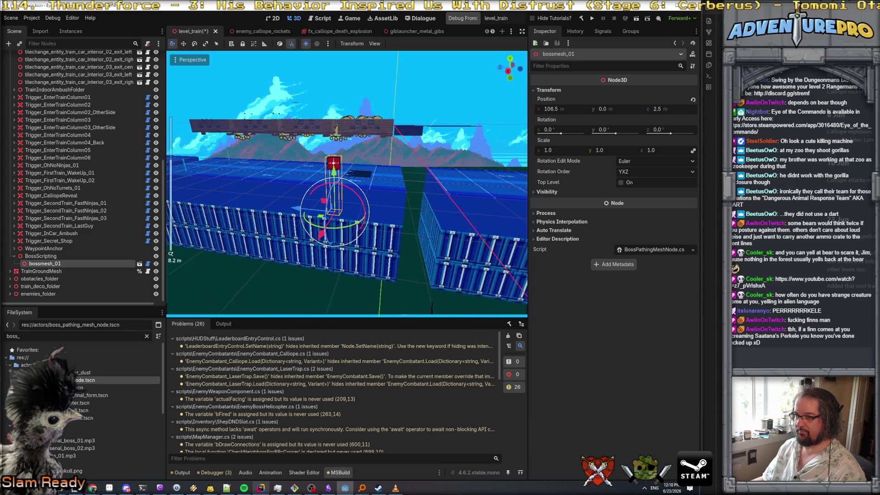
left_click(321, 195)
left_click(327, 183)
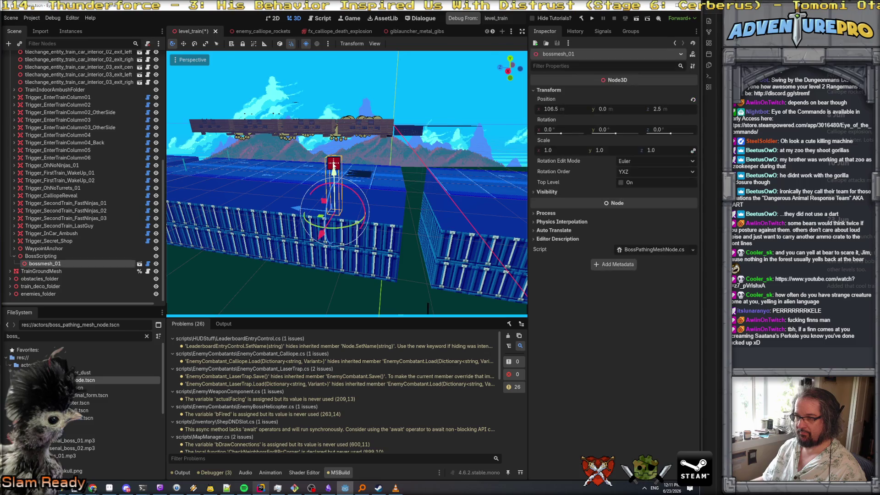
key("ctrl+s")
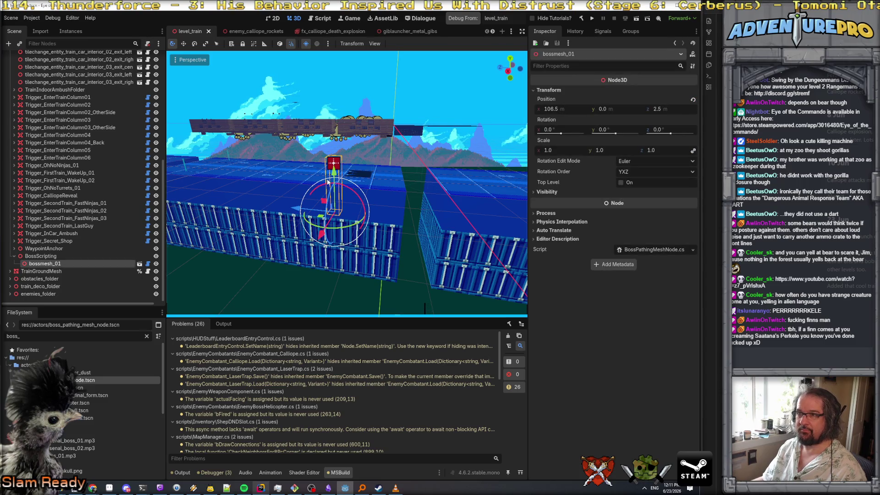
left_click(209, 31)
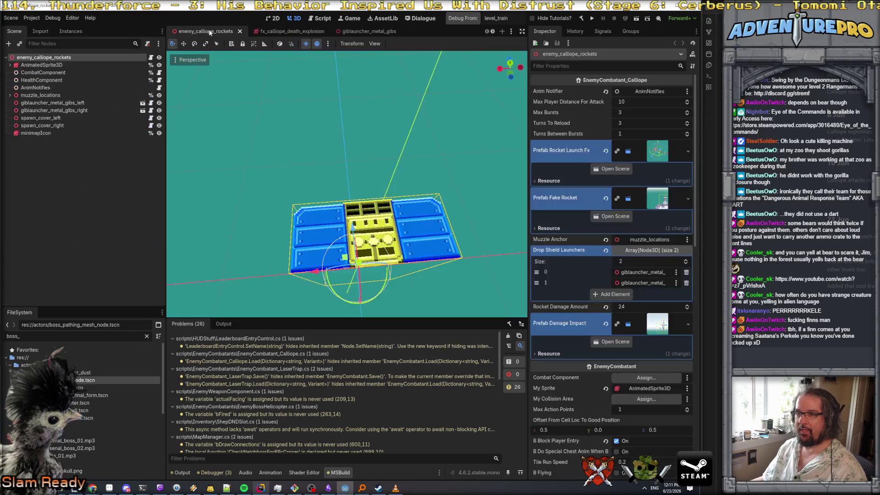
Filter FileSystem for 'level_tr', open level_train.tscn, and select bossmesh_01.
key("BackSpace")
key("BackSpace")
key("BackSpace")
type("l")
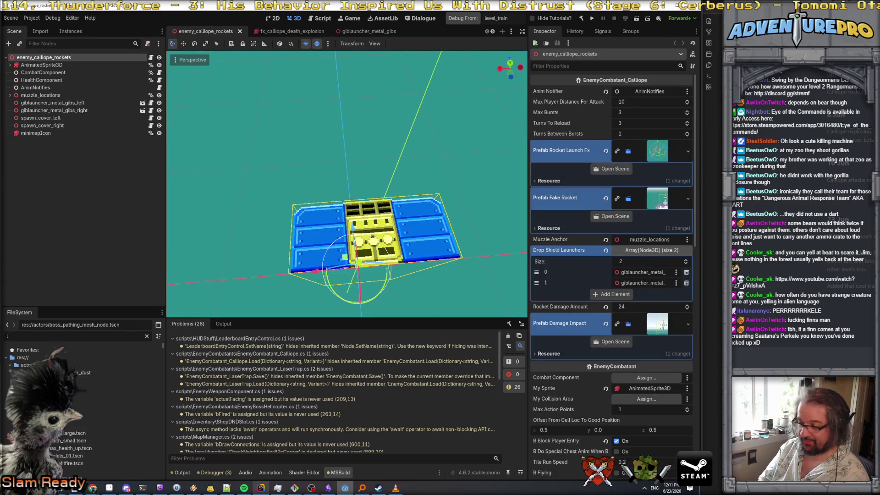
type("evel_train")
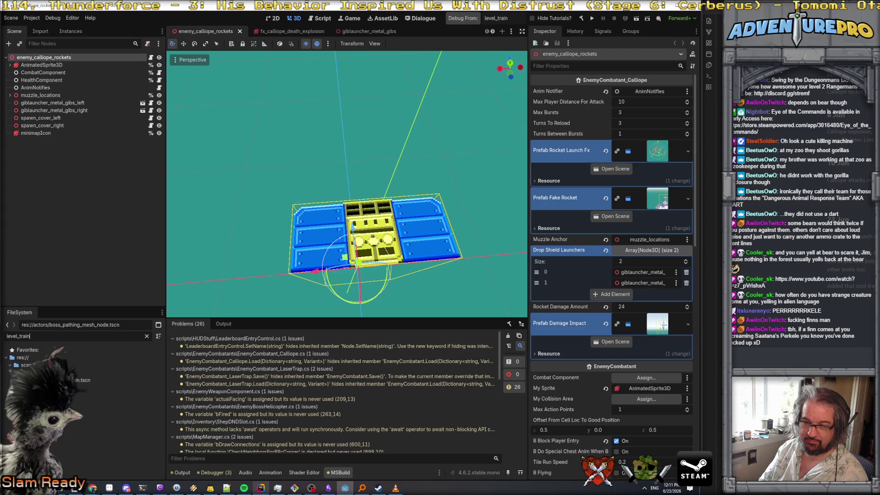
double_click(115, 372)
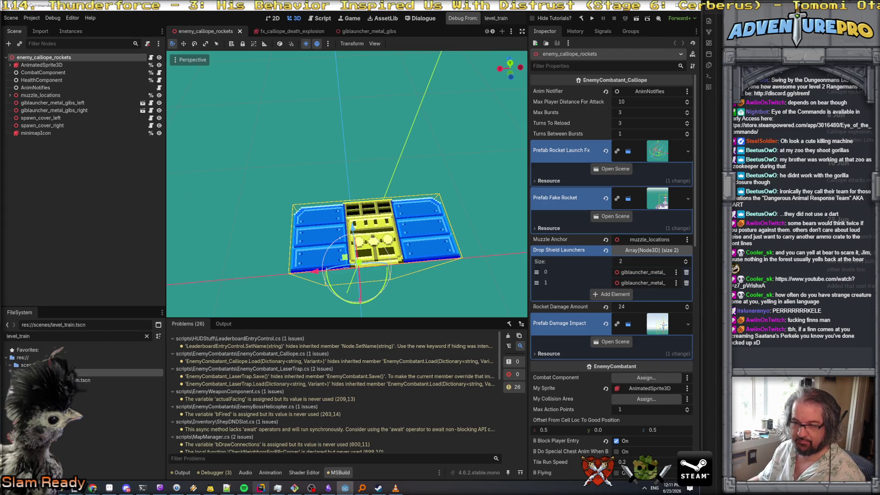
left_click(40, 291)
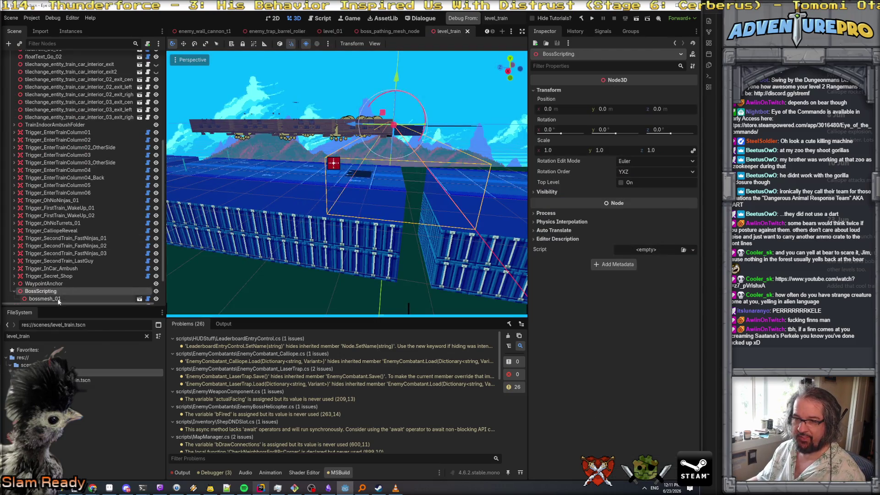
left_click(45, 298)
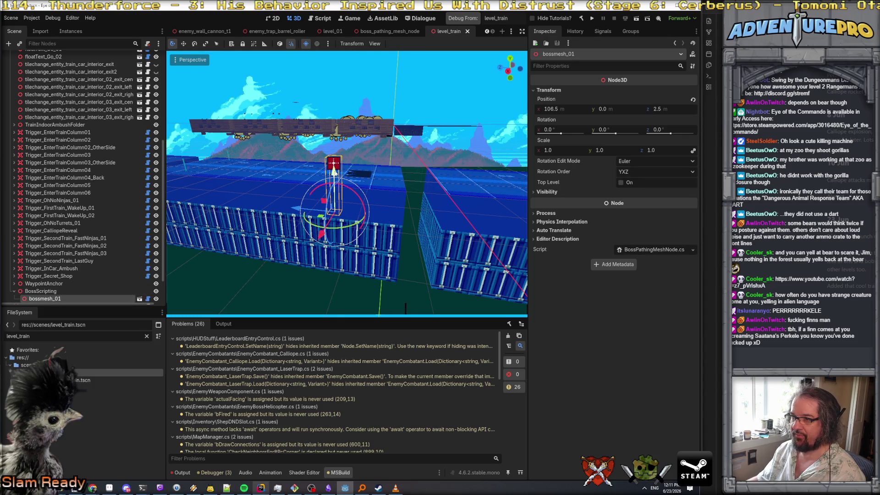
Move bossmesh_01 up one unit and along X to 107.5, 2.0, 2.5.
left_click_drag(337, 195, 341, 148)
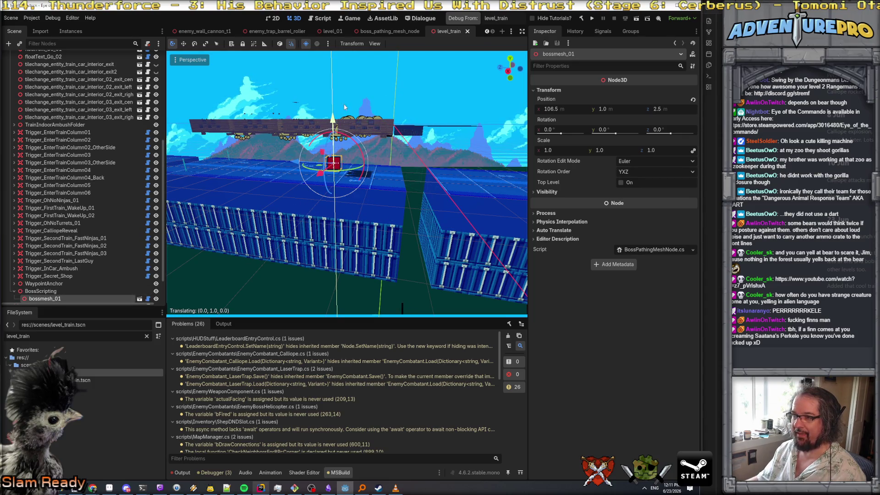
left_click_drag(344, 83, 353, 99)
left_click_drag(400, 308, 389, 310)
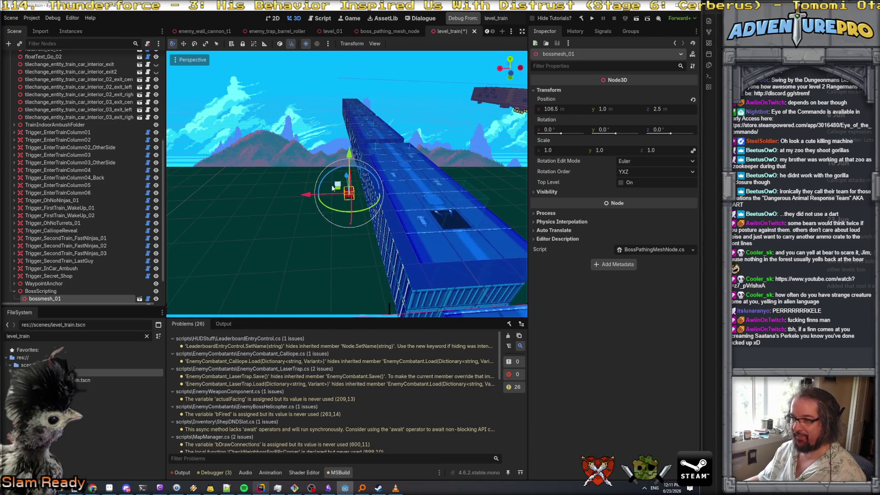
mouse_move(330, 196)
left_mouse_down()
mouse_move(310, 174)
mouse_move(307, 151)
left_mouse_up()
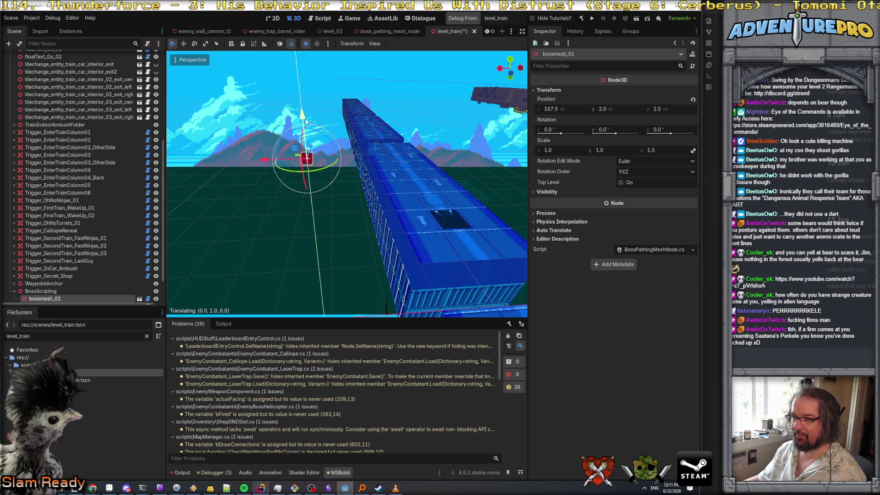
left_click_drag(383, 309, 384, 308)
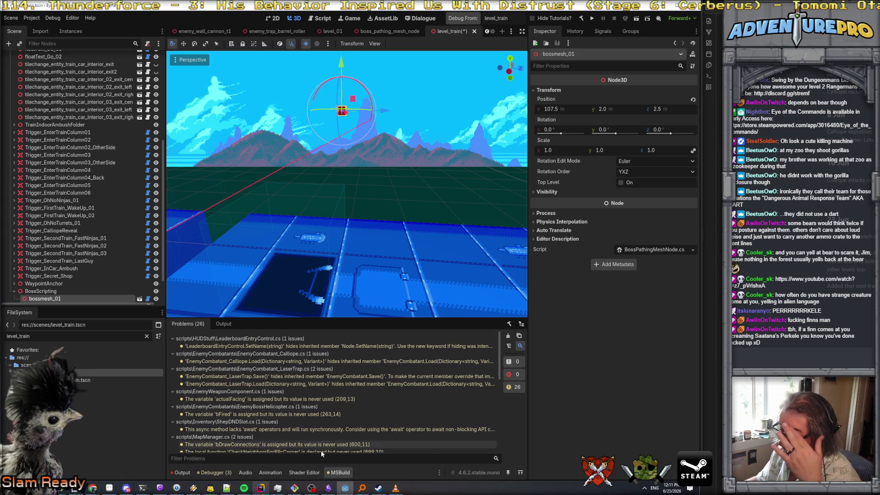
left_click(260, 487)
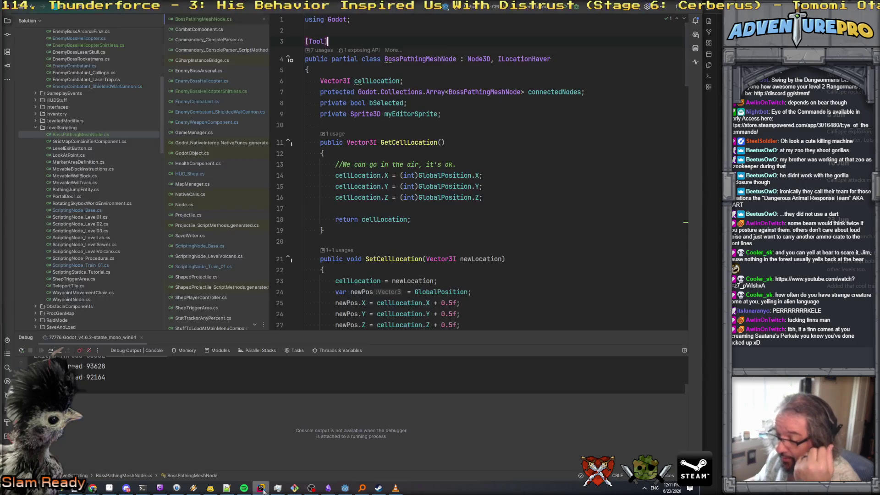
Change the else branch's sprite position to Vector3.Up * 0.5f, then switch to Godot.
scroll(434, 262, "down", 20)
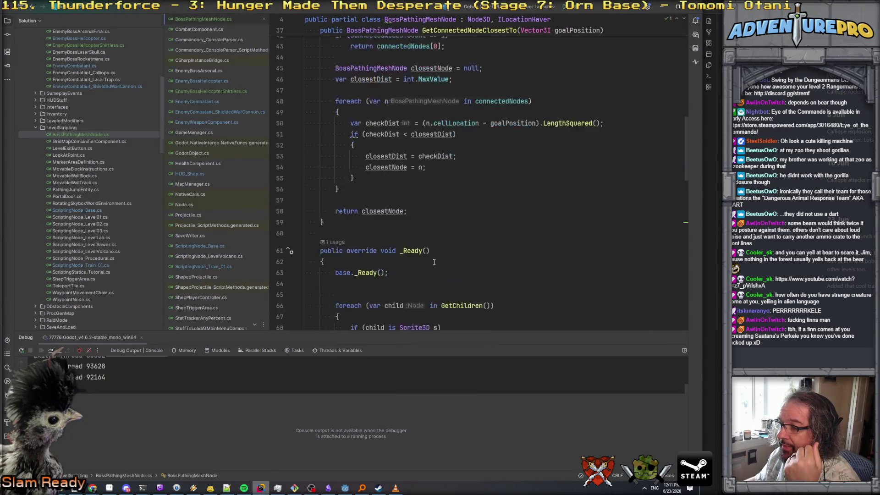
scroll(434, 262, "down", 8)
left_click(505, 120)
key("BackSpace")
type("*")
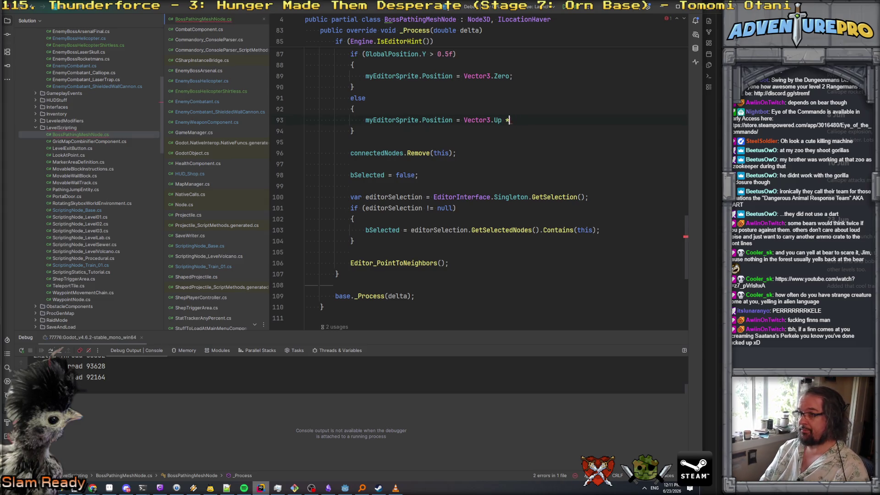
type(" 0.5f;")
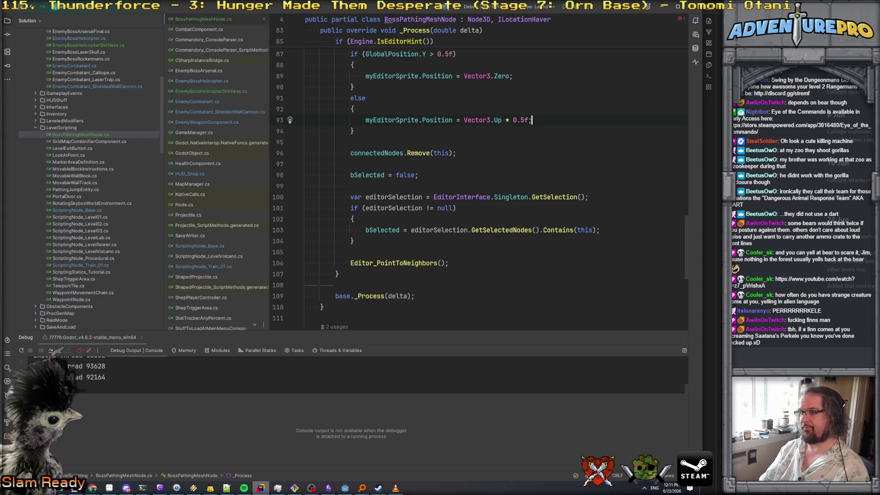
key("alt+Tab")
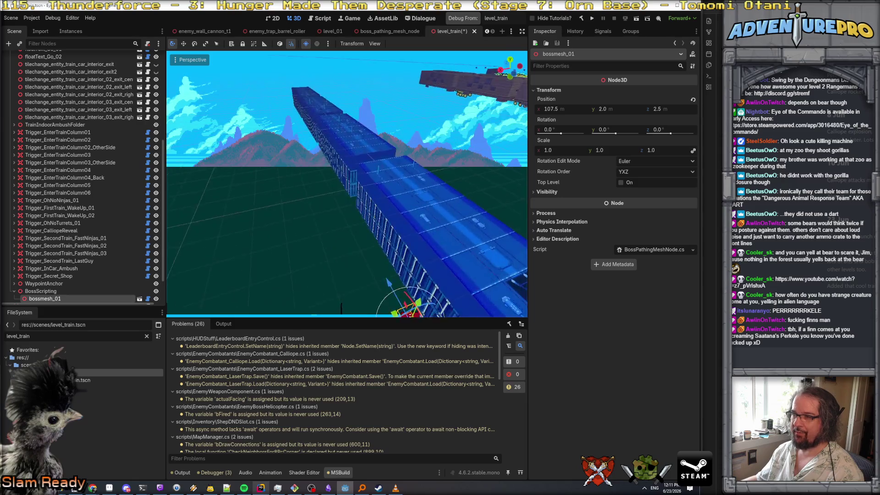
Duplicate bossmesh_01 into bossmesh_02, bossmesh_03 and bossmesh_04, moving bossmesh_03 left along the train.
right_click(68, 298)
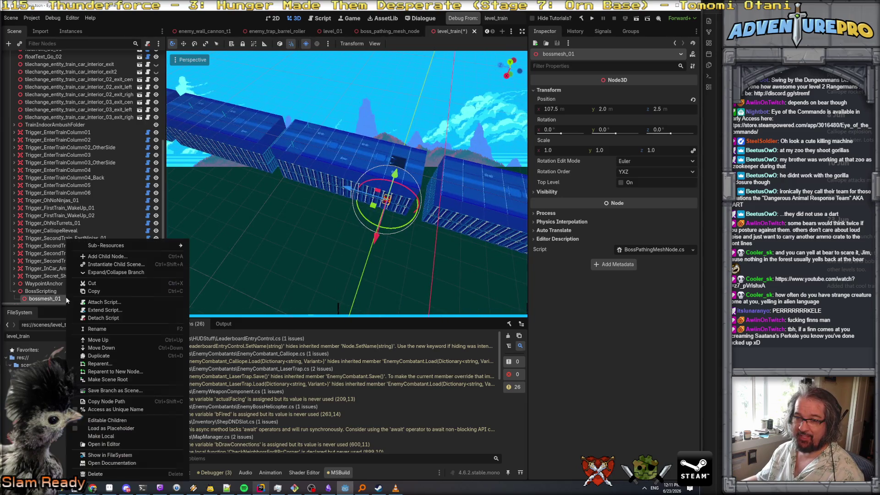
left_click(114, 356)
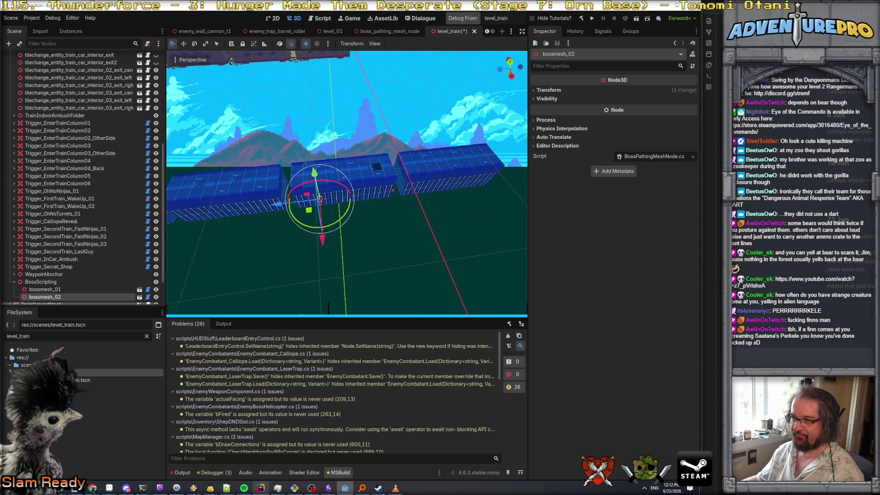
scroll(113, 266, "down", 2)
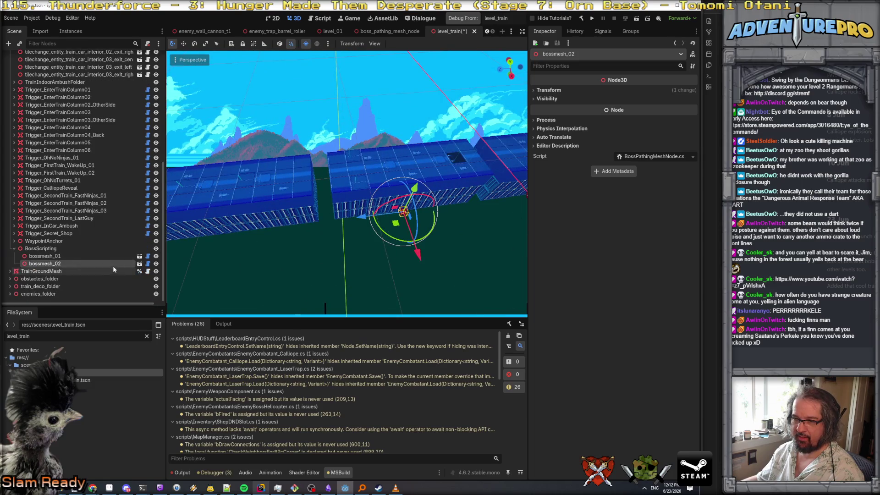
right_click(67, 263)
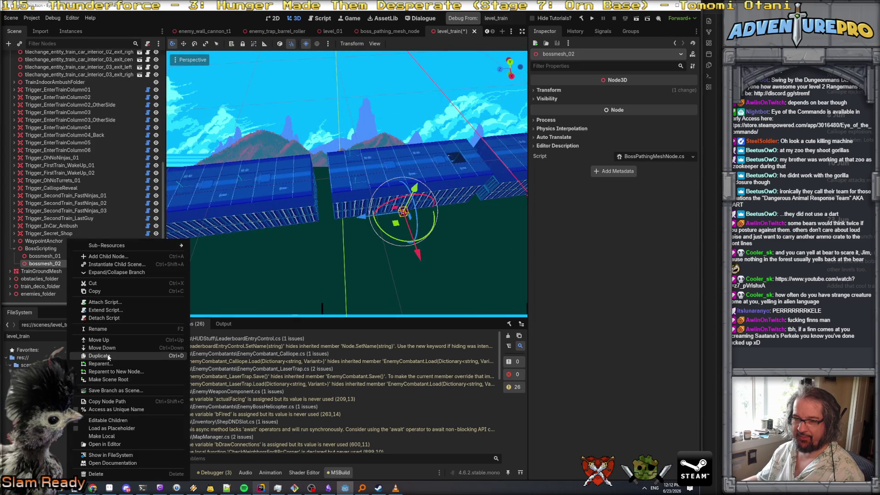
left_click(108, 354)
mouse_move(403, 212)
left_mouse_down()
mouse_move(221, 232)
mouse_move(246, 241)
mouse_move(260, 230)
left_mouse_up()
right_click(60, 271)
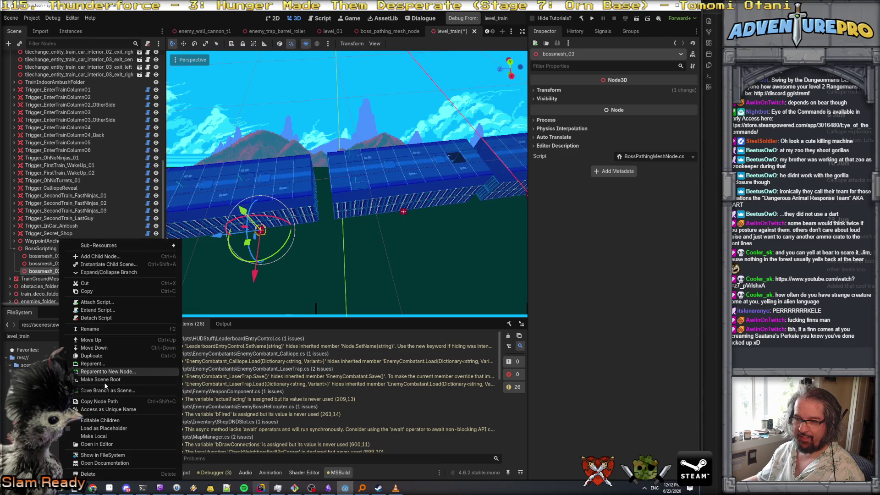
left_click(91, 356)
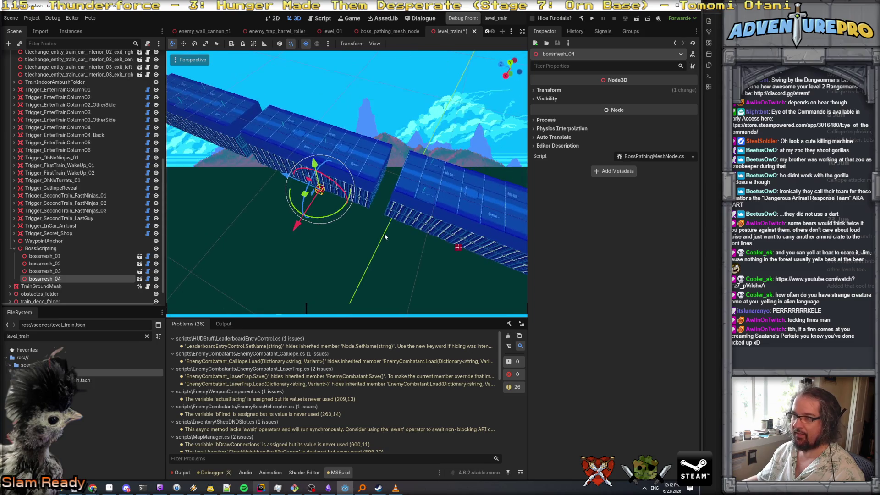
Save level_train and clear the Output log.
key("ctrl+s")
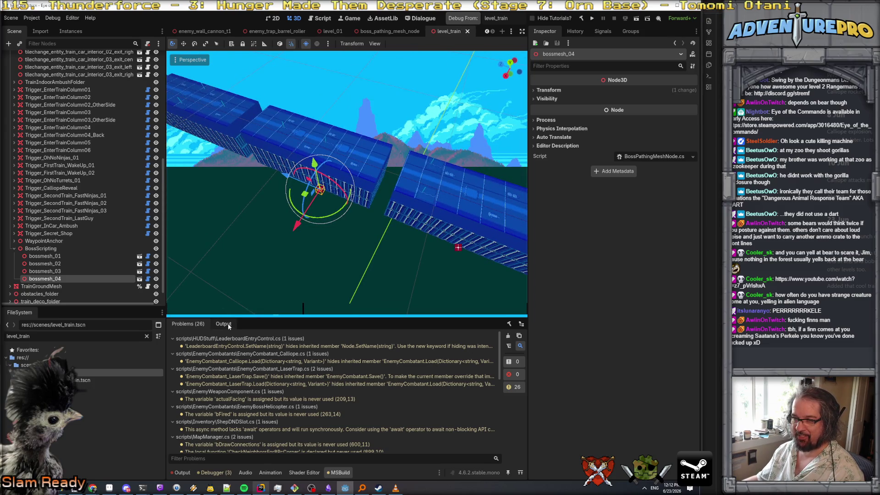
left_click(224, 323)
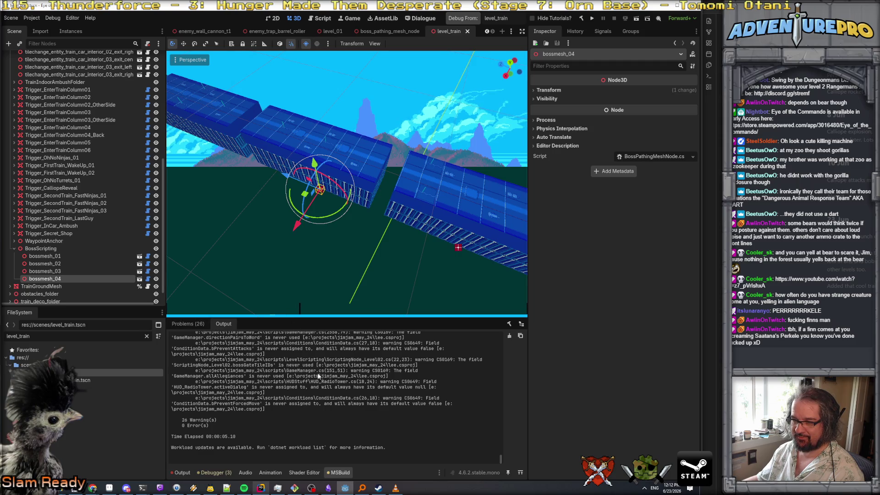
scroll(320, 375, "up", 10)
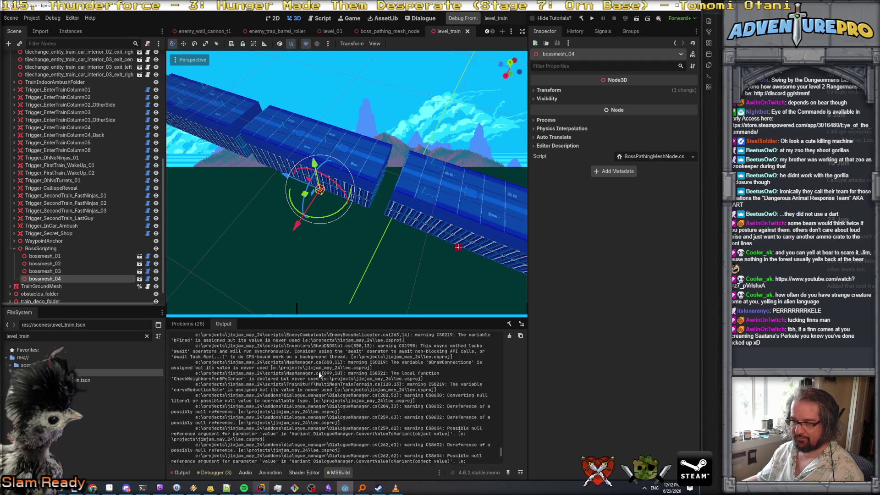
left_click(510, 336)
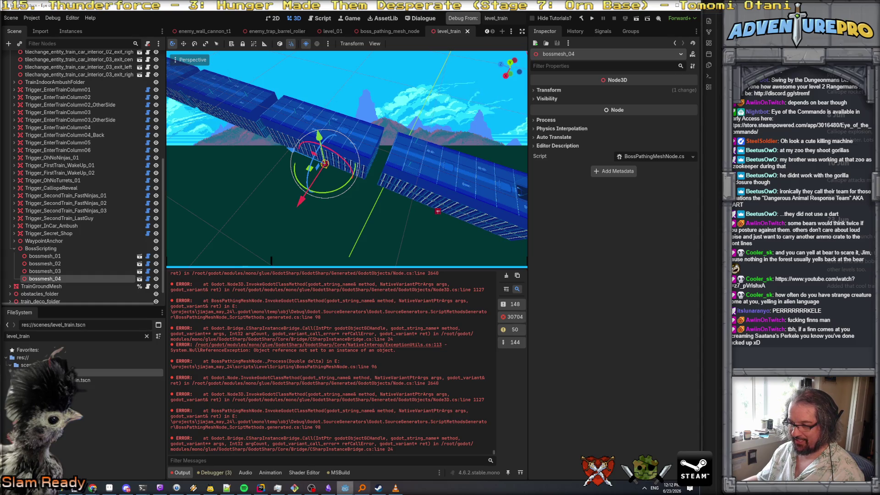
Add an if (connectedNodes != null) block with braces on line 95.
left_click(261, 489)
scroll(321, 257, "up", 3)
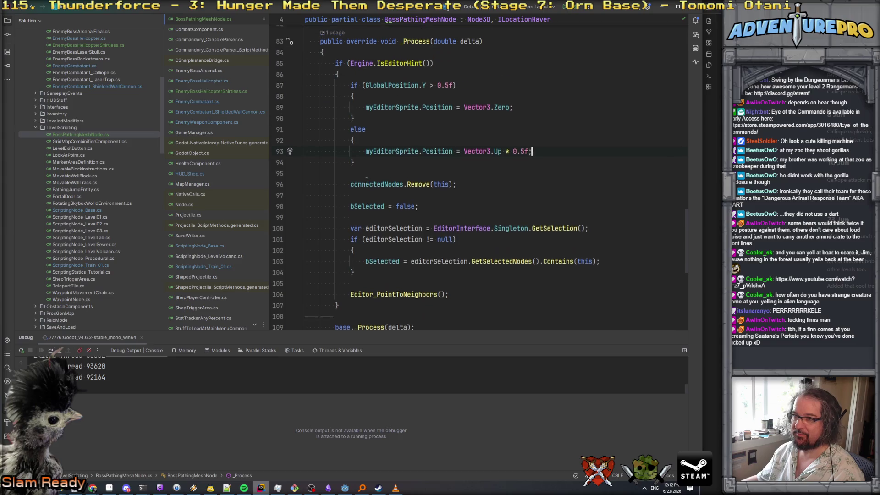
left_click(362, 208)
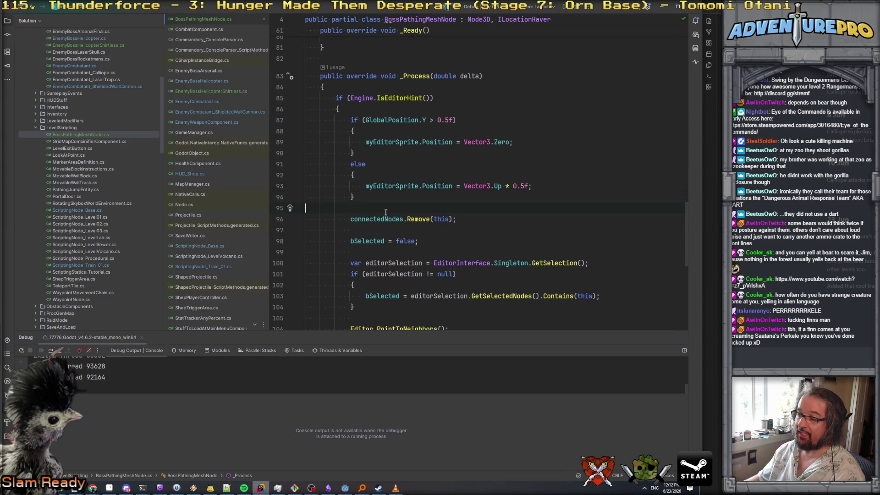
key("Return")
type("if( con")
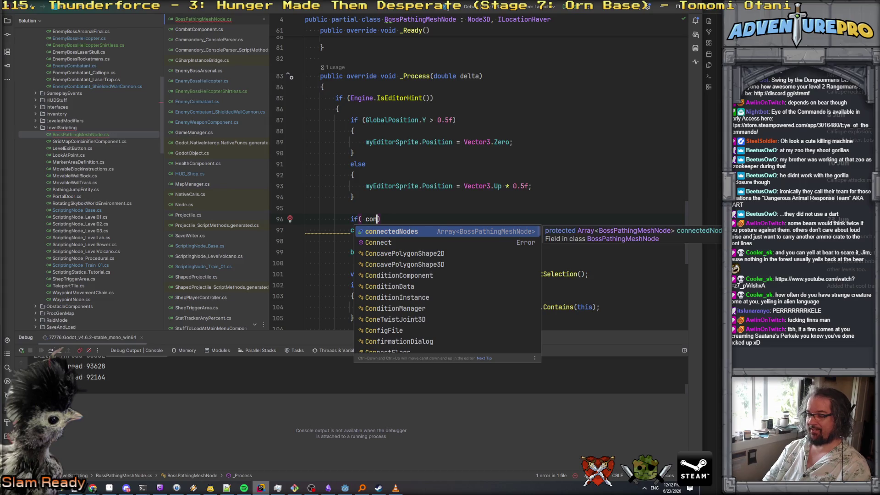
key("Escape")
type("ne")
key("Return")
type("!= null")
left_click(305, 229)
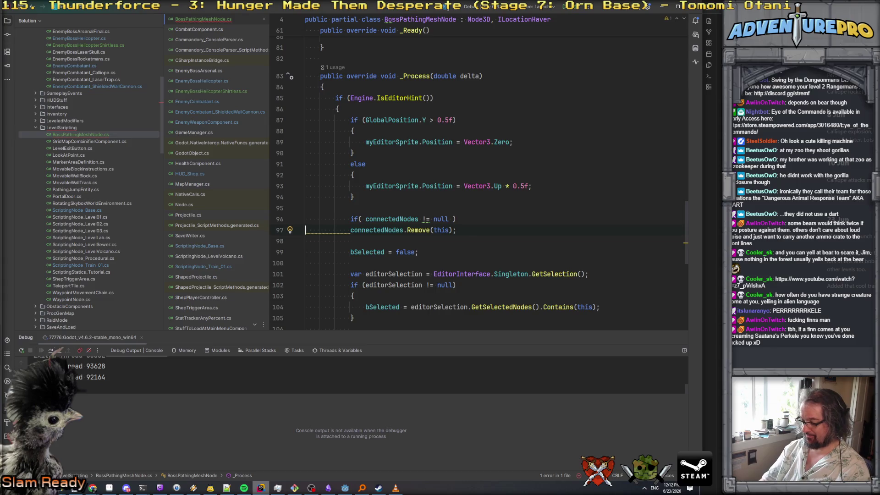
type("{")
key("Return")
Move the connectedNodes.Remove(this) call inside the null-check braces.
key("Up")
key("shift+Up")
key("BackSpace")
key("shift+Up")
key("BackSpace")
key("Up")
key("Up")
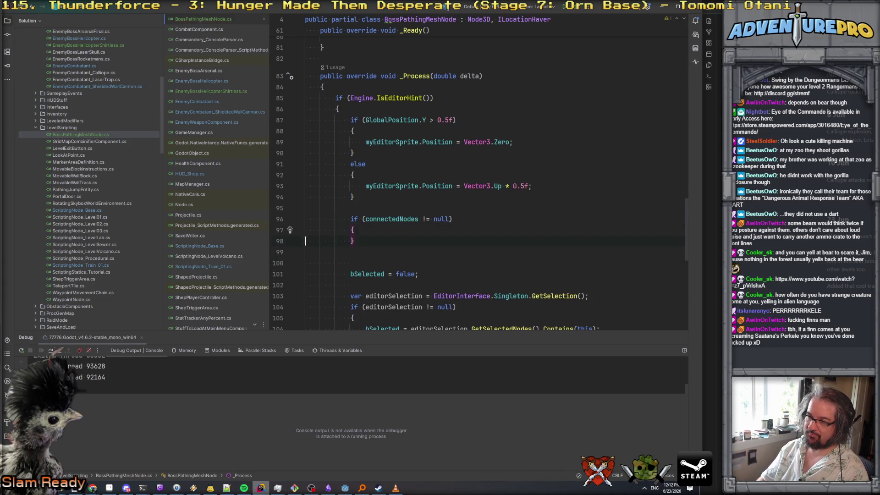
key("Return")
type("connectedNodes.Remove(this);")
key("Delete")
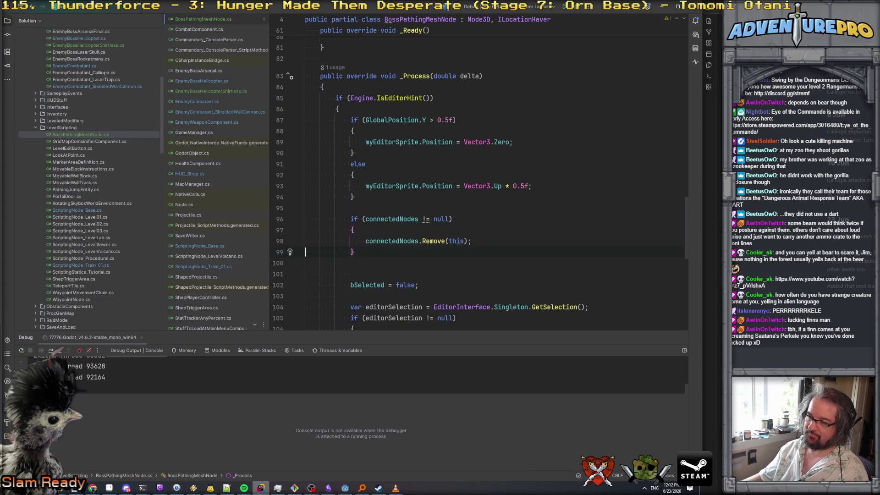
Simplify the null check to connectedNodes?.Remove(this); and delete the extra blank line.
scroll(481, 210, "down", 3)
left_click(425, 120)
key("alt+Return")
key("Return")
left_click(305, 131)
key("Delete")
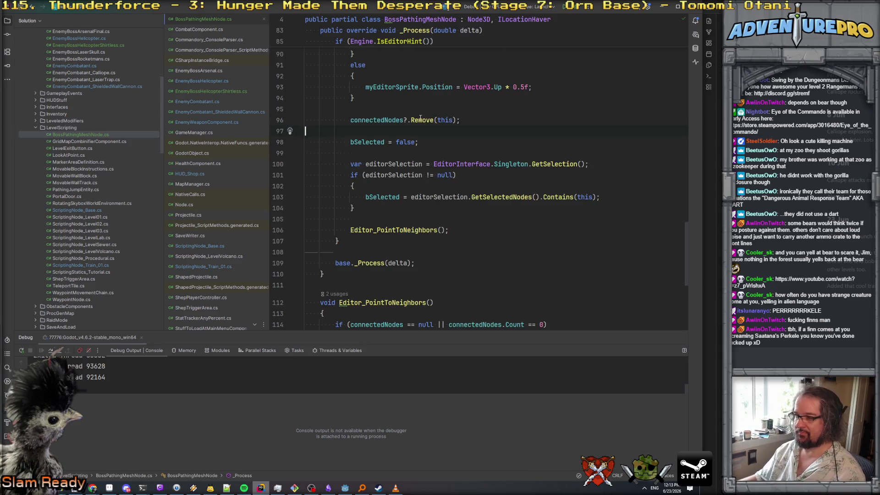
scroll(420, 119, "down", 3)
scroll(420, 118, "up", 5)
key("alt+Tab")
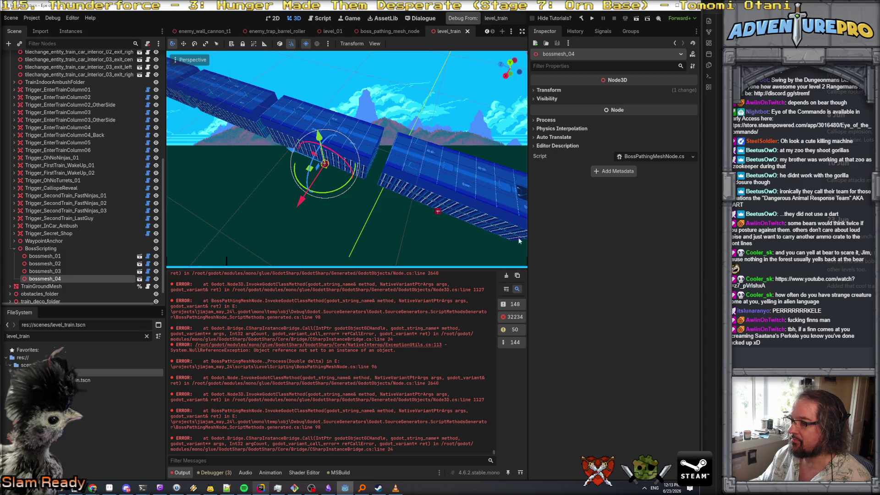
Clear the Output log and rebuild the .NET project without errors.
left_click(506, 276)
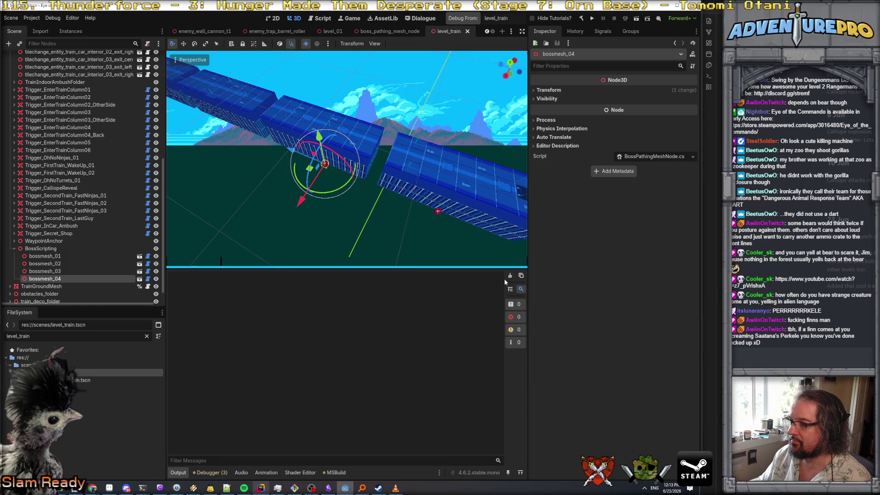
left_click(581, 18)
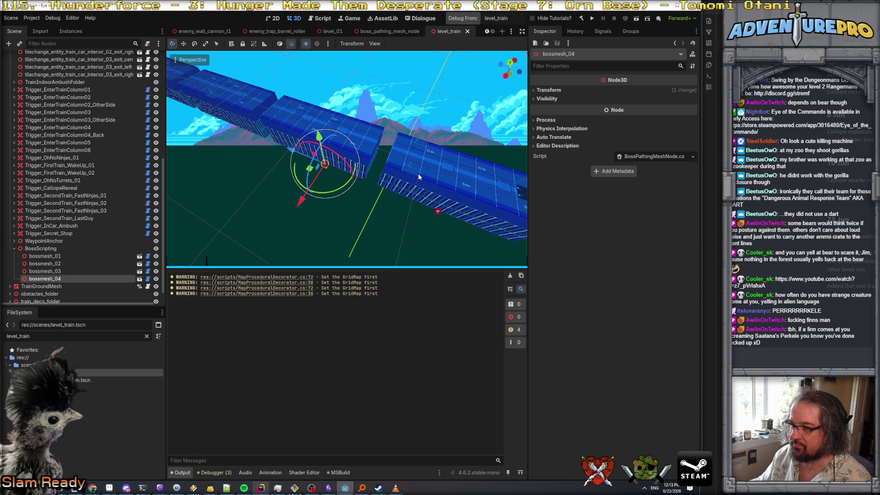
mouse_move(361, 206)
left_mouse_down()
mouse_move(334, 197)
mouse_move(357, 202)
left_mouse_up()
Move bossmesh_04 6 units along Z, then go back to the script in Rider.
left_click(45, 270)
left_click(45, 279)
left_click_drag(330, 174, 279, 198)
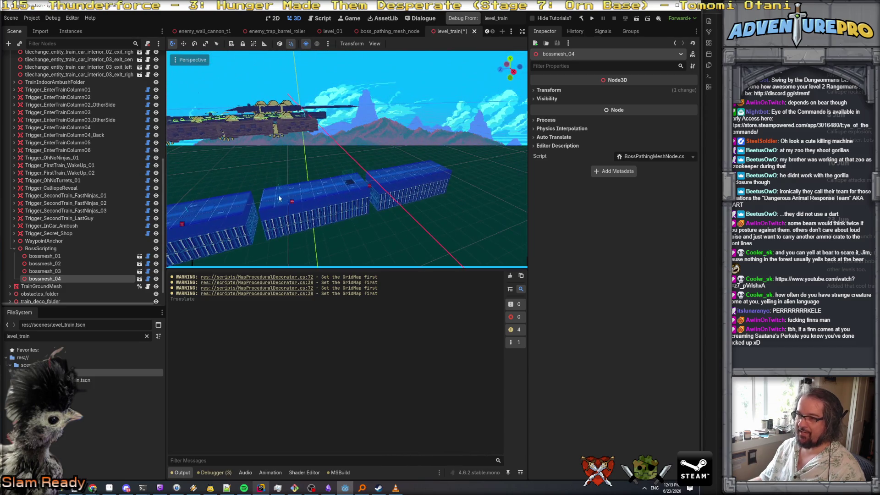
left_click(370, 188)
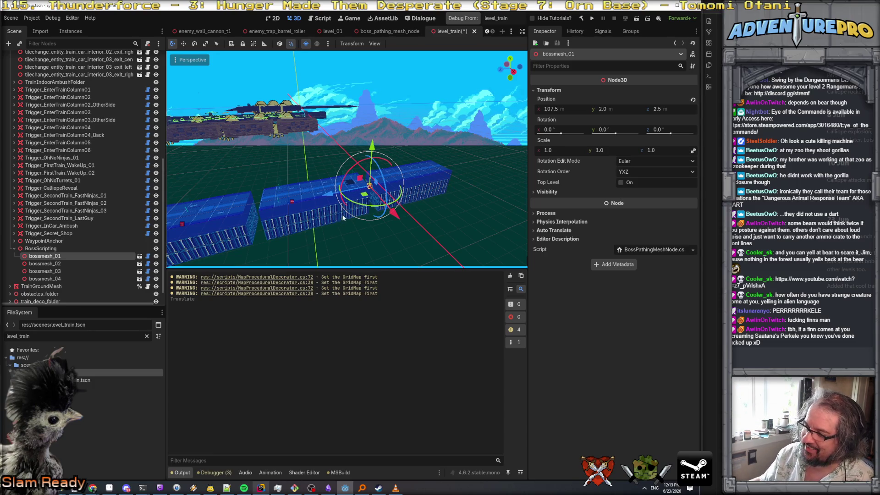
left_click(261, 488)
scroll(370, 182, "up", 20)
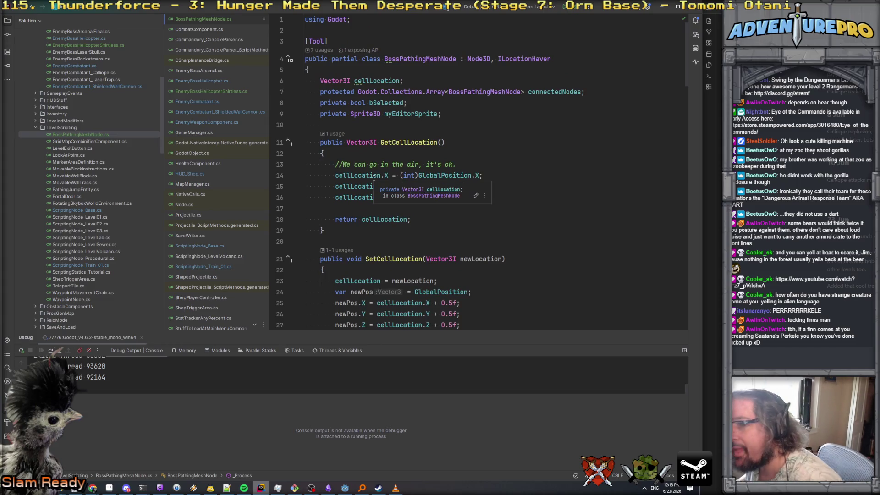
Mark connectedNodes with [Export] below cellLocation, with blank lines around the field.
left_click(429, 81)
key("Return")
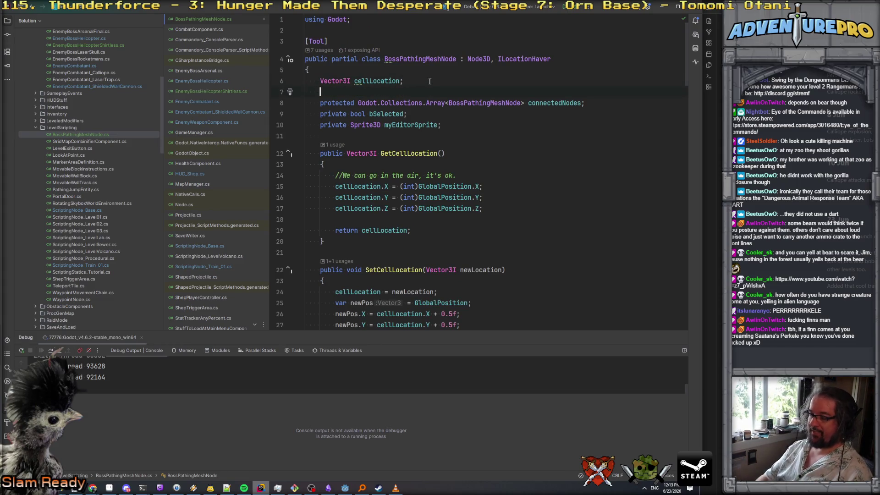
type("[Export[]]")
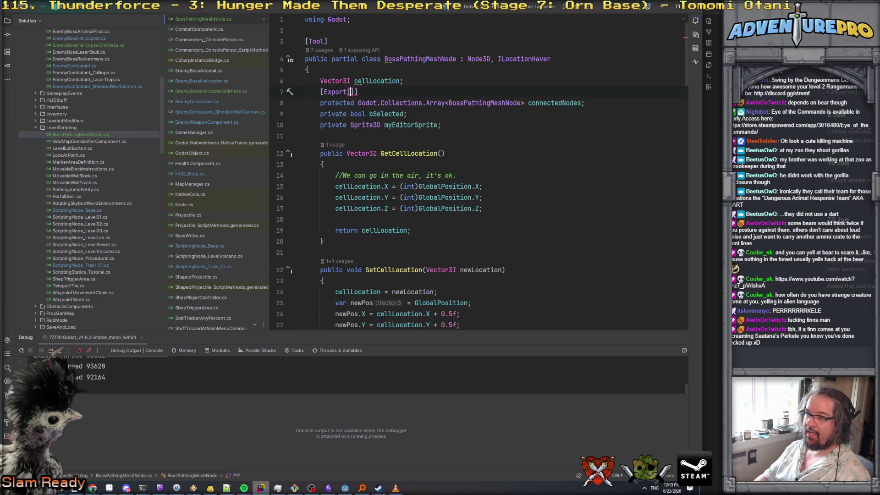
key("Down")
key("Home")
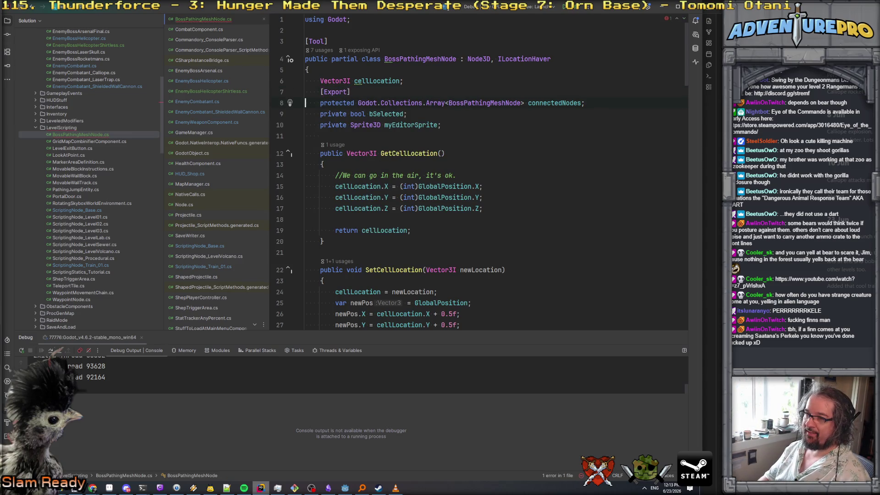
key("shift+Tab")
key("BackSpace")
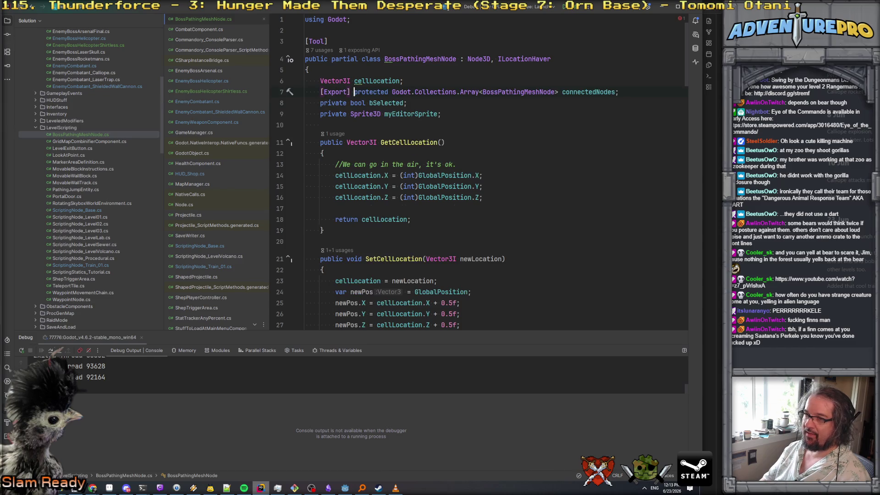
key("Home")
key("Return")
key("Return")
key("Return")
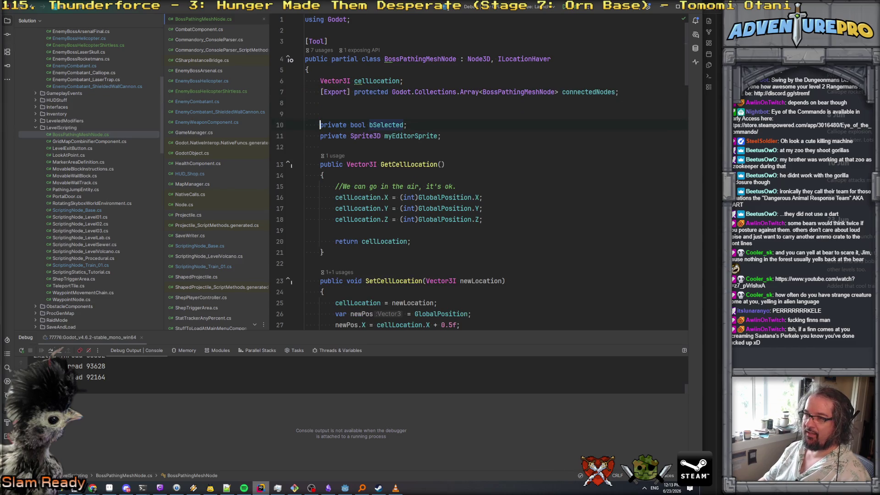
key("Up")
key("Up")
key("Up")
key("Return")
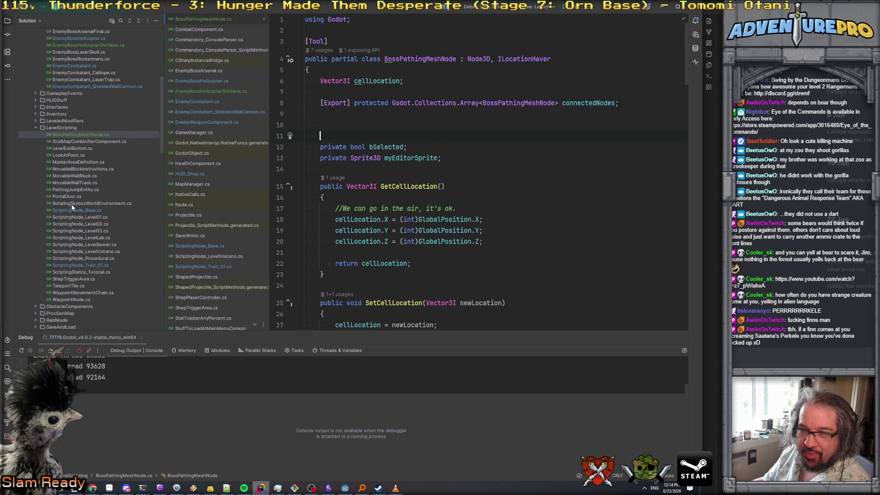
Copy PathingJumpEntity.cs's exported pairing bool and paste it at line 9 of BossPathingMeshNode.cs.
double_click(79, 190)
scroll(405, 147, "down", 5)
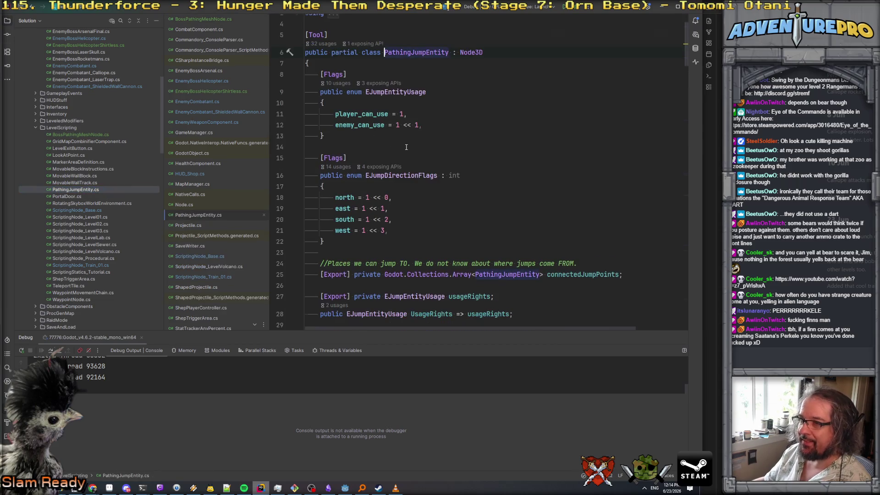
scroll(405, 147, "down", 3)
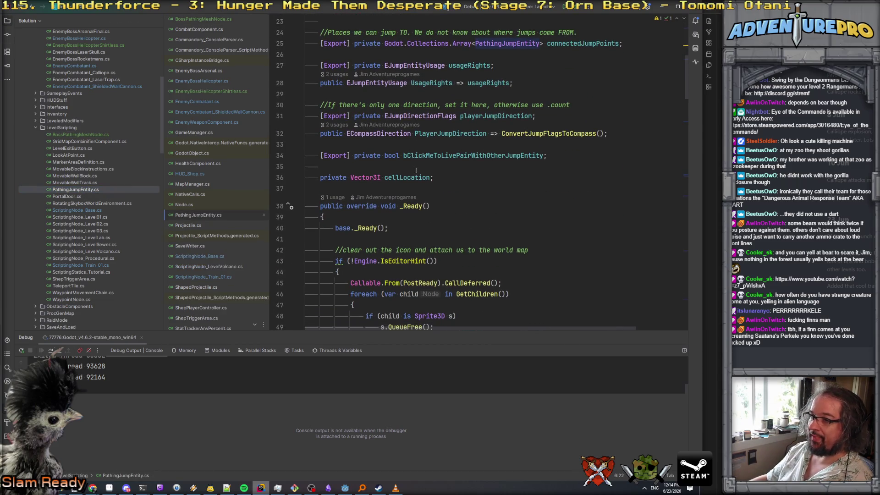
left_click_drag(320, 156, 589, 153)
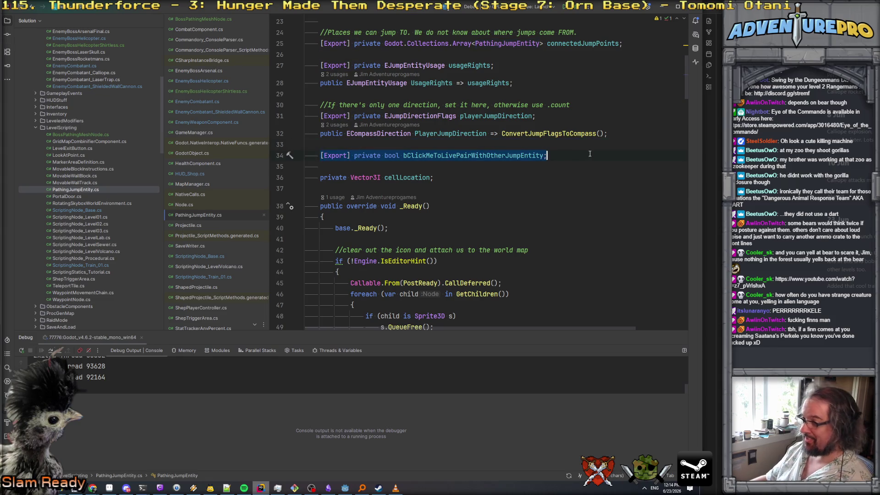
key("ctrl+c")
key("ctrl+Tab")
scroll(458, 138, "up", 10)
left_click(458, 113)
key("ctrl+v")
Rename the pasted bool to end in PathingMeshNode instead of JumpEntity.
left_click(461, 113)
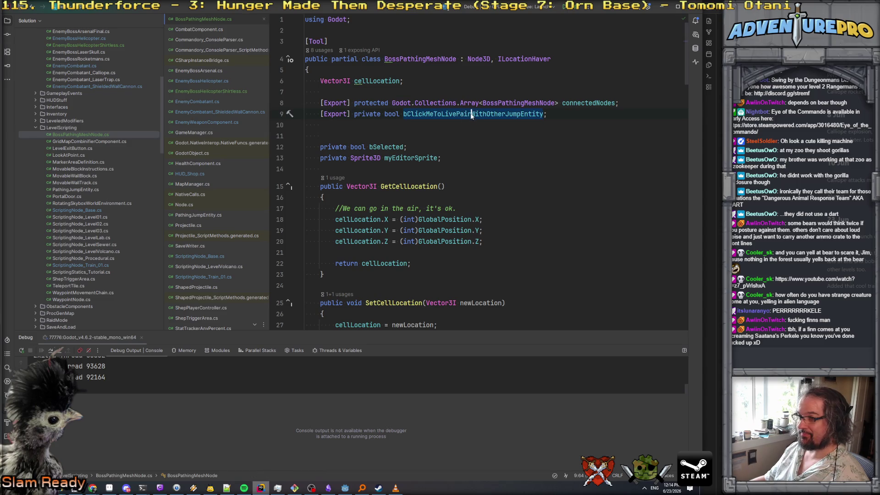
left_click(576, 115)
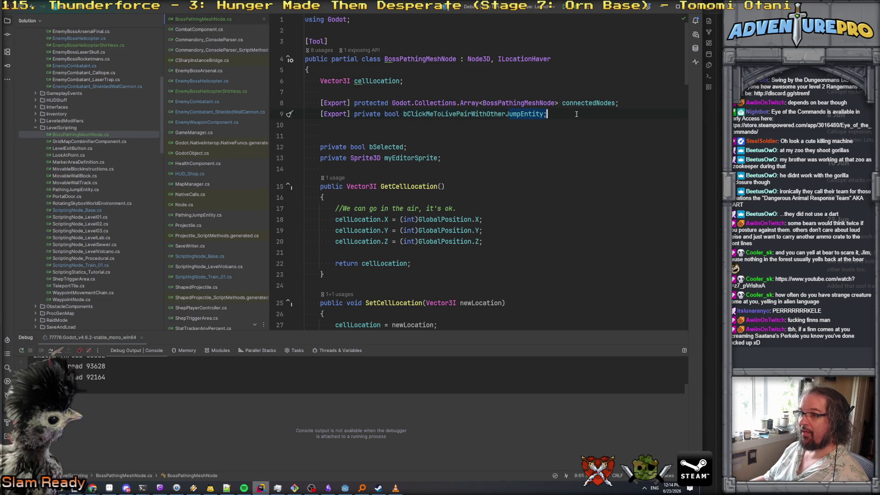
key("BackSpace")
type("Pathing")
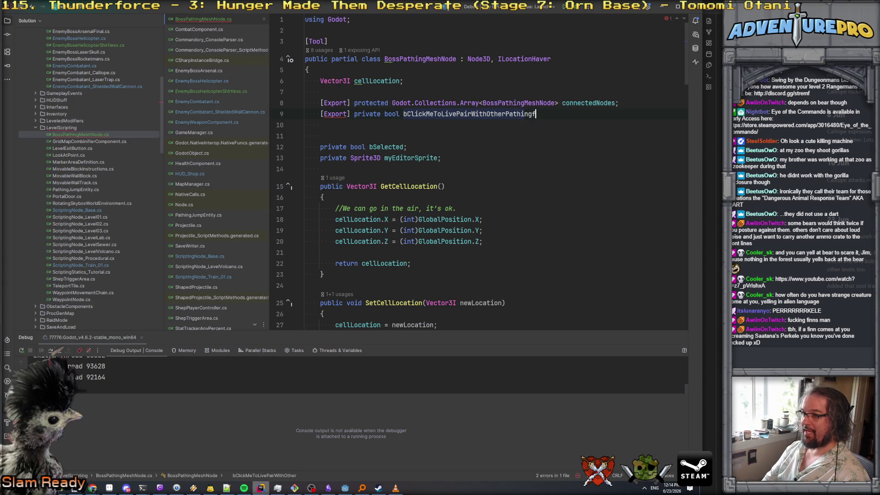
type("Mesh")
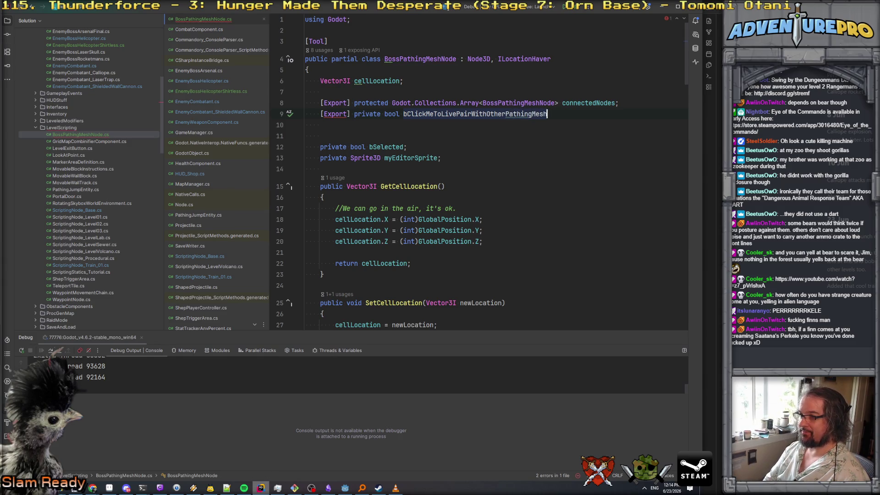
type("Node;")
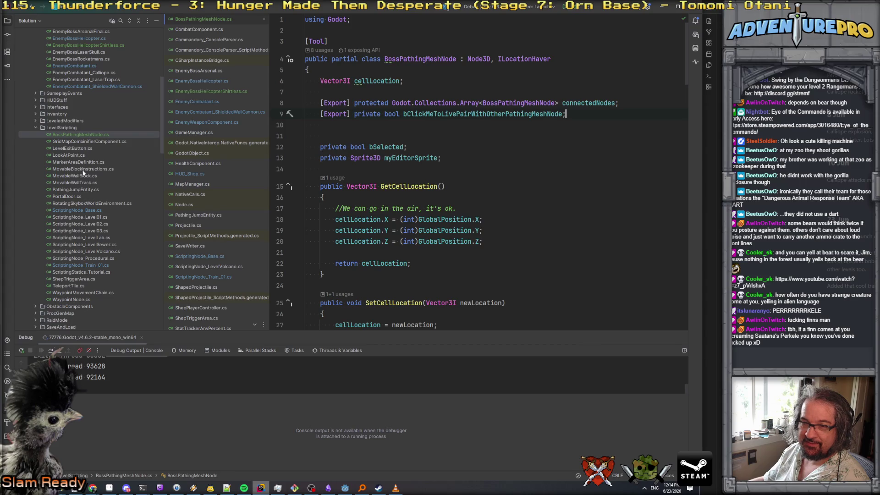
Fold and select Editor_UpdateMatchingPairsIfSelected in PathingJumpEntity.cs for copying.
double_click(76, 189)
scroll(292, 200, "down", 10)
scroll(437, 211, "down", 2)
scroll(437, 211, "up", 5)
scroll(437, 210, "down", 10)
scroll(437, 211, "down", 3)
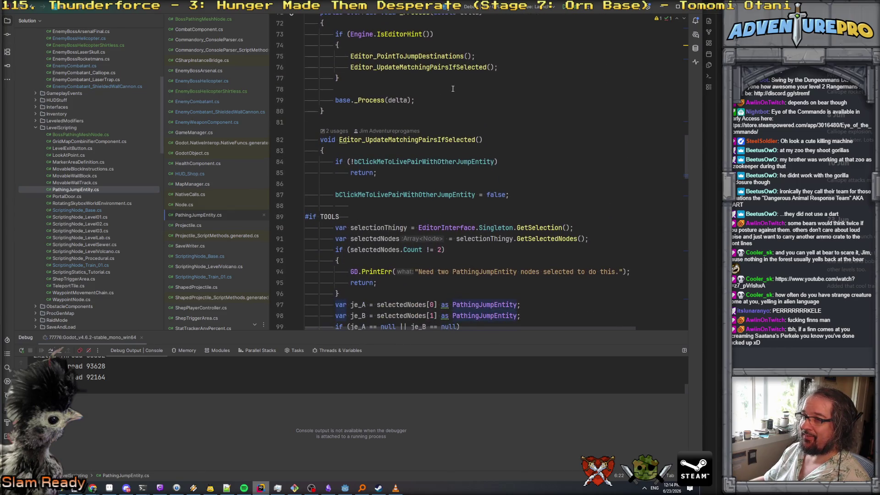
left_click(440, 68, "ctrl")
scroll(402, 171, "down", 1)
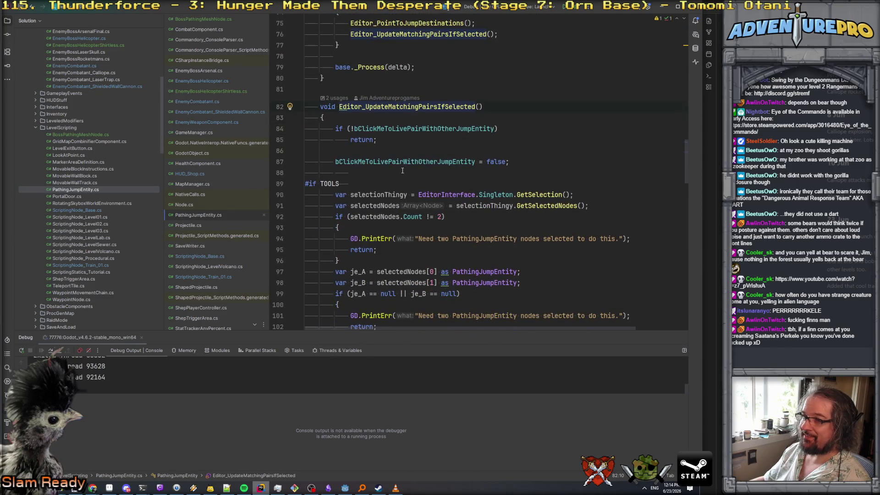
left_click(296, 108)
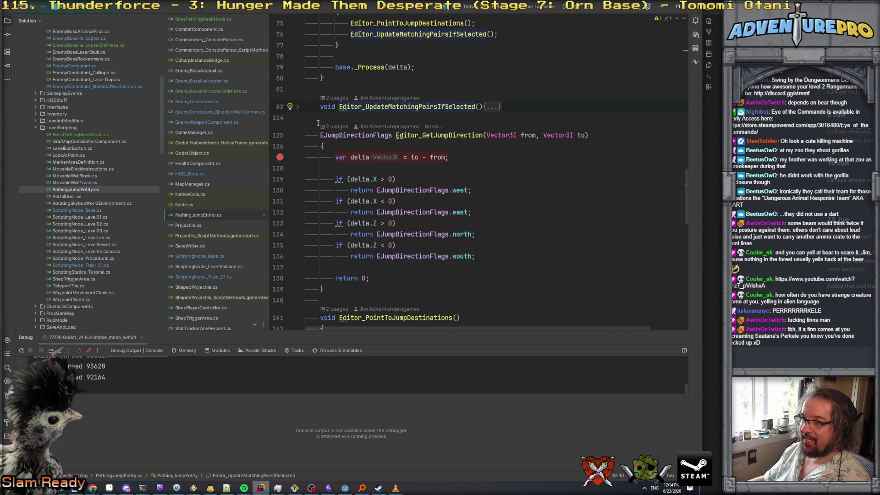
left_click(301, 106)
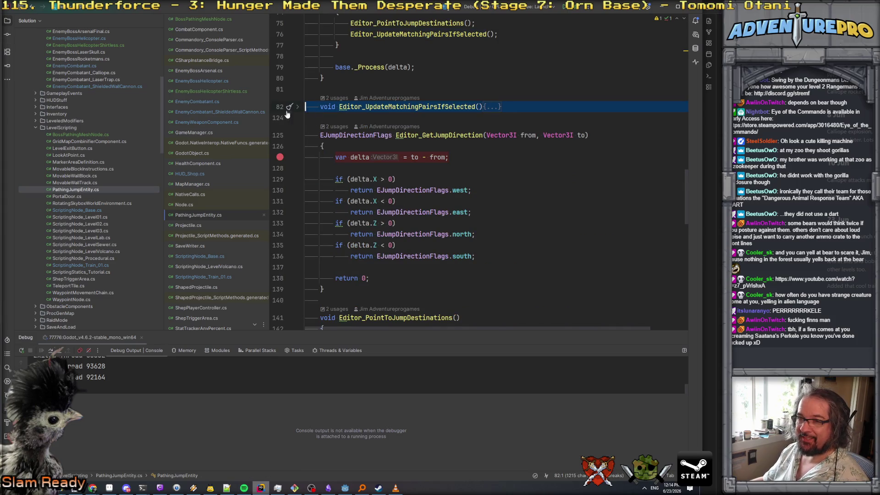
Paste the method into BossPathingMeshNode.cs after Editor_PointToNeighbors.
left_click(202, 18)
scroll(333, 202, "down", 20)
left_click(338, 259)
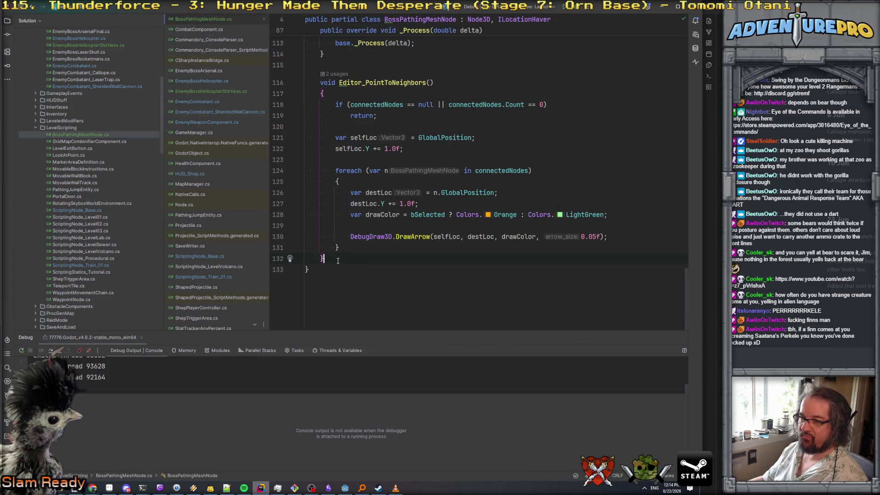
key("ctrl+v")
scroll(336, 224, "up", 5)
scroll(336, 224, "up", 7)
double_click(385, 226)
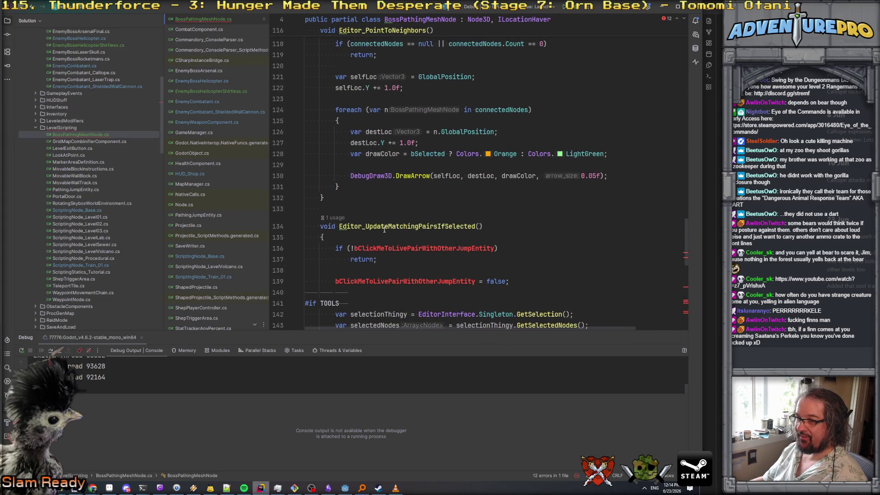
scroll(385, 226, "up", 15)
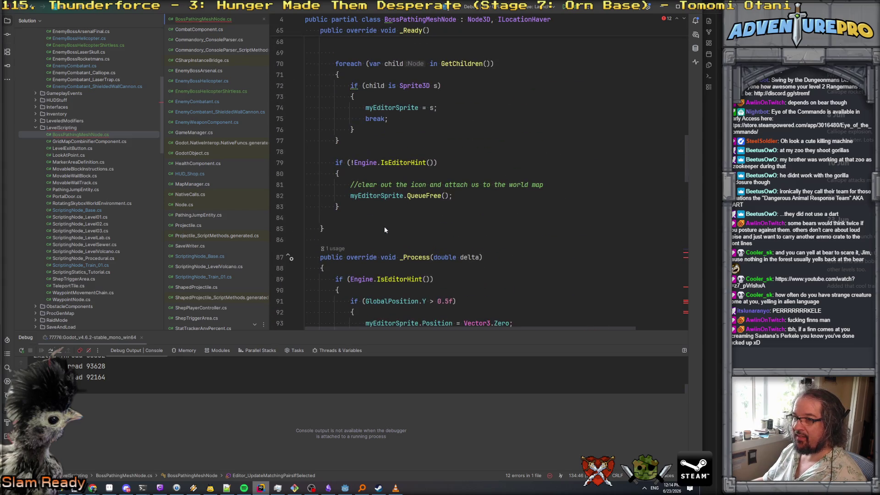
scroll(409, 227, "down", 5)
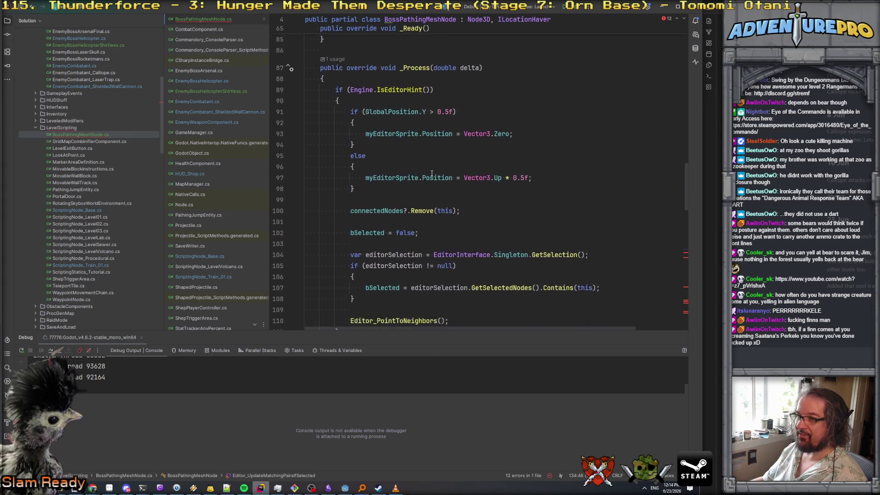
Call Editor_UpdateMatchingPairsIfSelected() in _Process just above Editor_PointToNeighbors.
left_click(472, 246)
key("Return")
key("ctrl+v")
key("ctrl+shift+Left")
key("ctrl+x")
key("Up")
key("Up")
key("ctrl+v")
type(")_'")
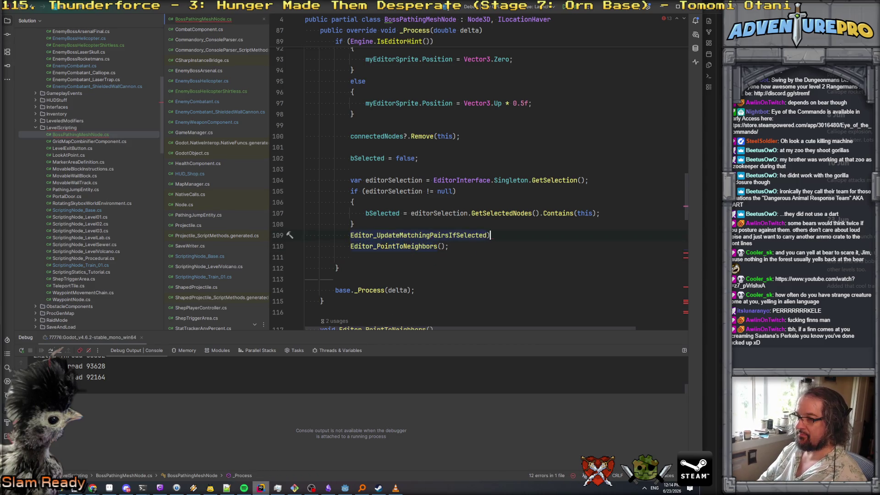
key("BackSpace")
key("BackSpace")
key("BackSpace")
key("Return")
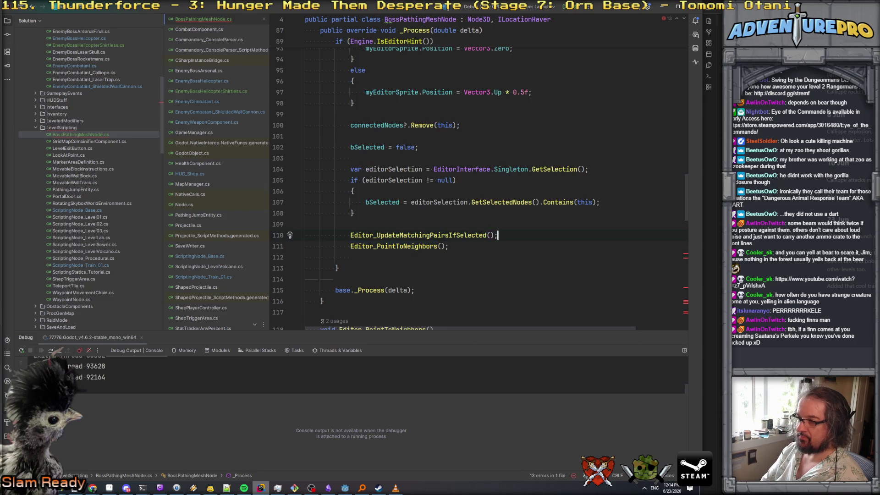
left_click(305, 235)
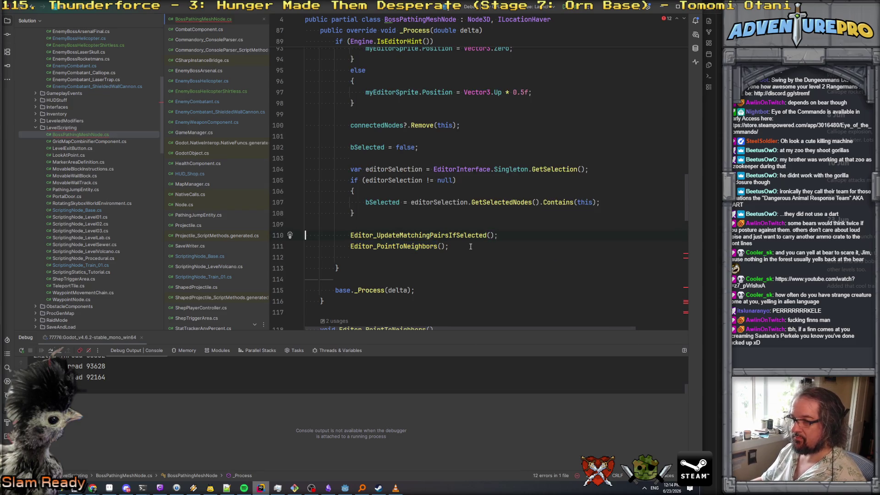
Replace the old flag name on lines 138 and 141 with bClickMeToLivePairWithOtherPathingMeshNode.
scroll(461, 228, "down", 8)
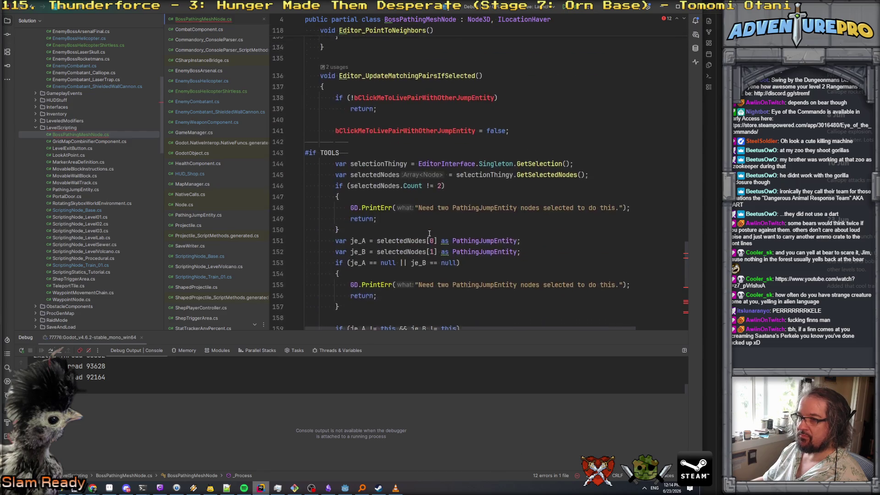
scroll(429, 235, "down", 4)
double_click(396, 128)
type("bCl")
key("Return")
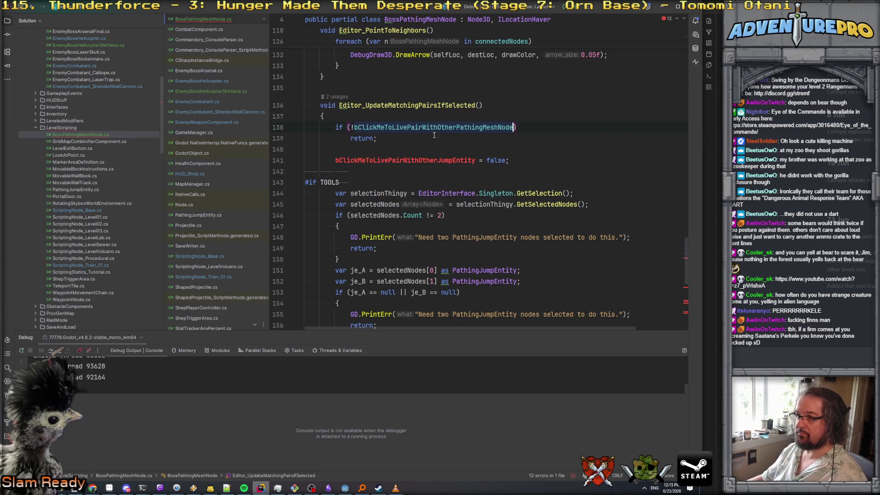
double_click(412, 160)
key("ctrl+v")
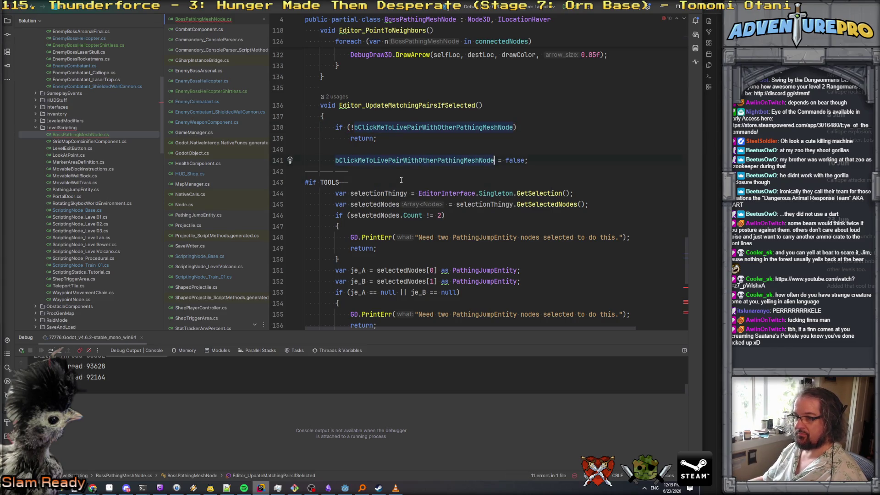
Change the PathingJumpEntity casts and error messages on lines 151-152 to BossPathingMeshNode.
left_click(406, 182)
scroll(406, 182, "down", 1)
scroll(406, 180, "down", 3)
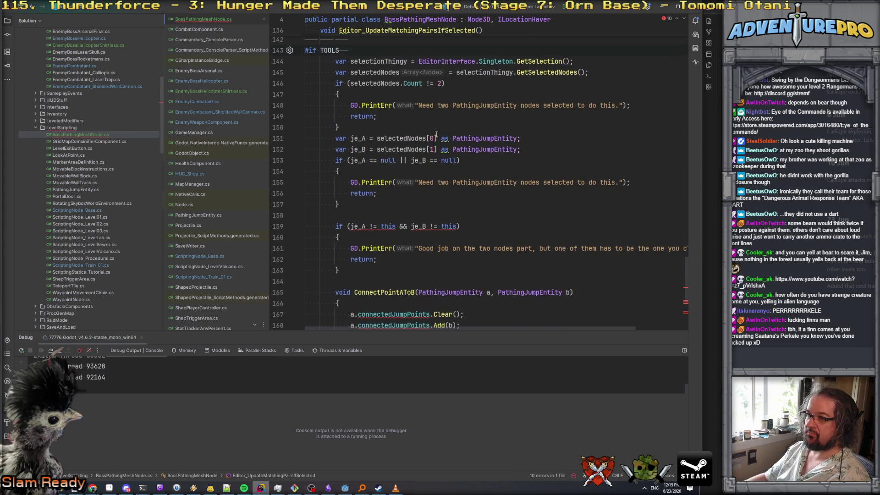
double_click(476, 138)
type("Bo")
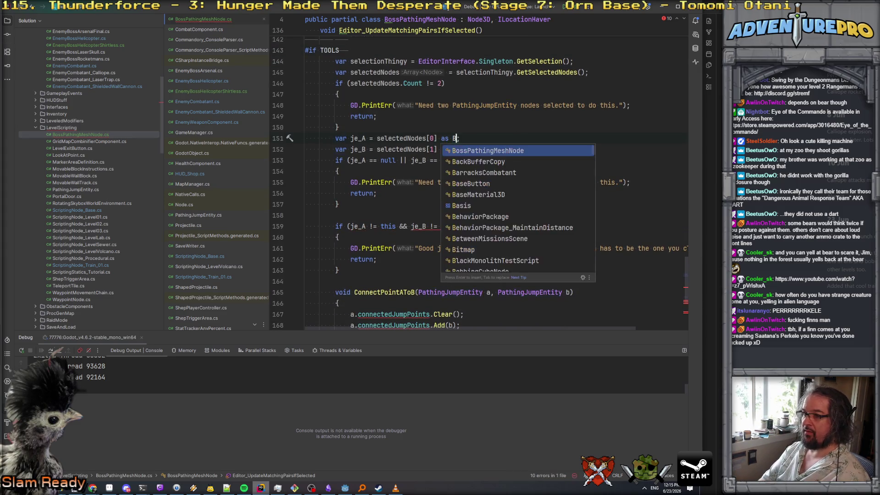
key("Return")
double_click(483, 138)
key("ctrl+c")
double_click(476, 148)
key("ctrl+v")
double_click(487, 105)
key("ctrl+v")
double_click(480, 182)
key("ctrl+v")
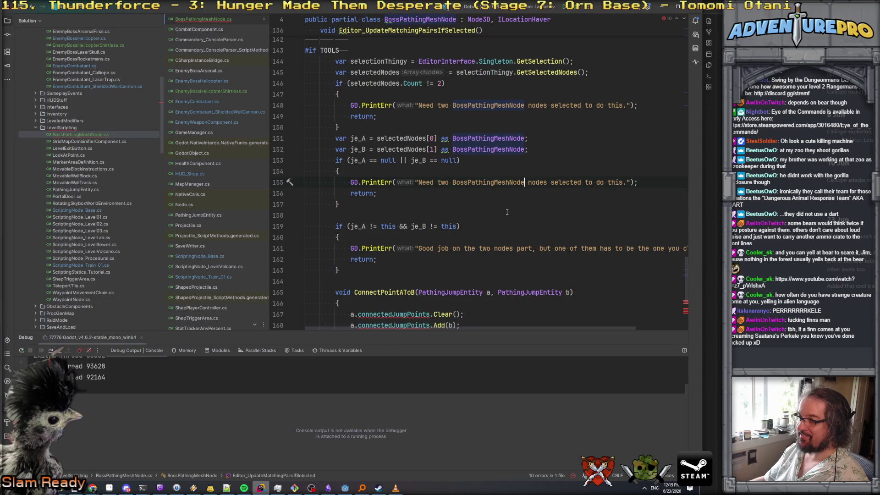
Change both ConnectPointAToB parameter types to BossPathingMeshNode.
scroll(508, 210, "down", 3)
scroll(499, 225, "left", 1)
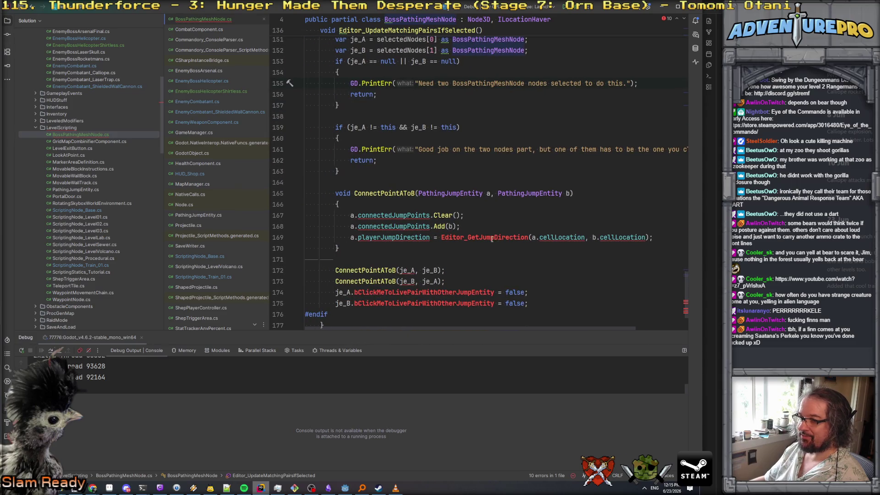
scroll(478, 236, "down", 1)
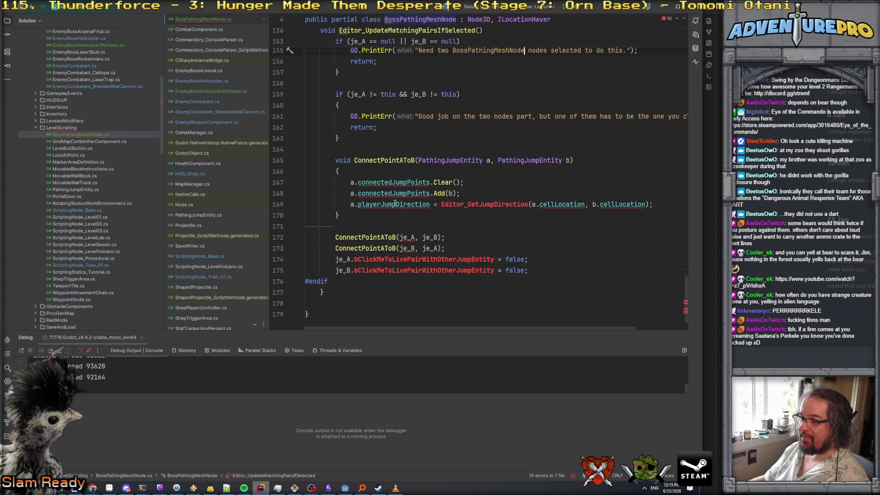
double_click(386, 183)
left_click(399, 171)
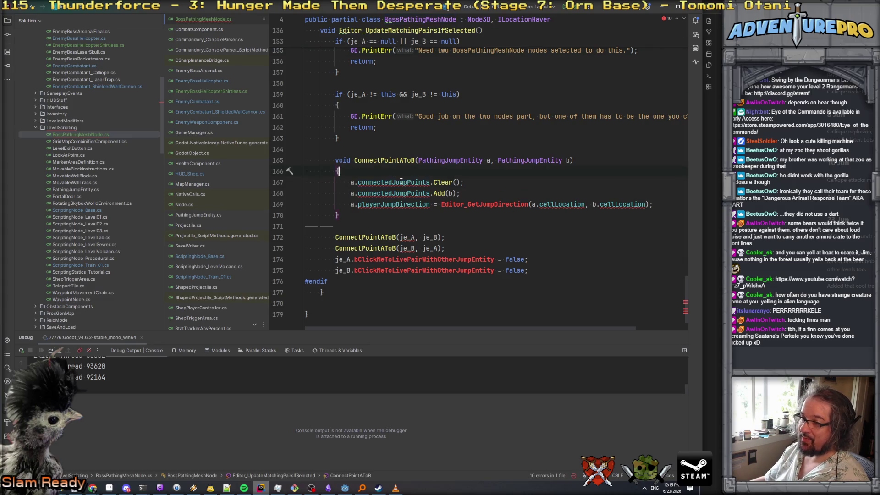
left_click(382, 176)
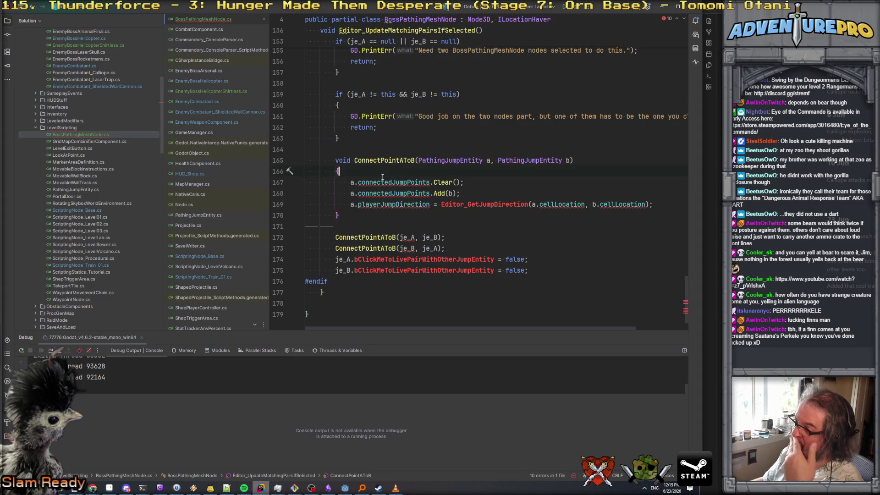
double_click(449, 160)
type("BossPathingMeshNode")
double_click(525, 159)
type("BossPathingMeshNode")
Add an if (!a.connectedNodes.Contains(b)) block that calls a.connectedNodes.Add(b).
left_click(411, 173)
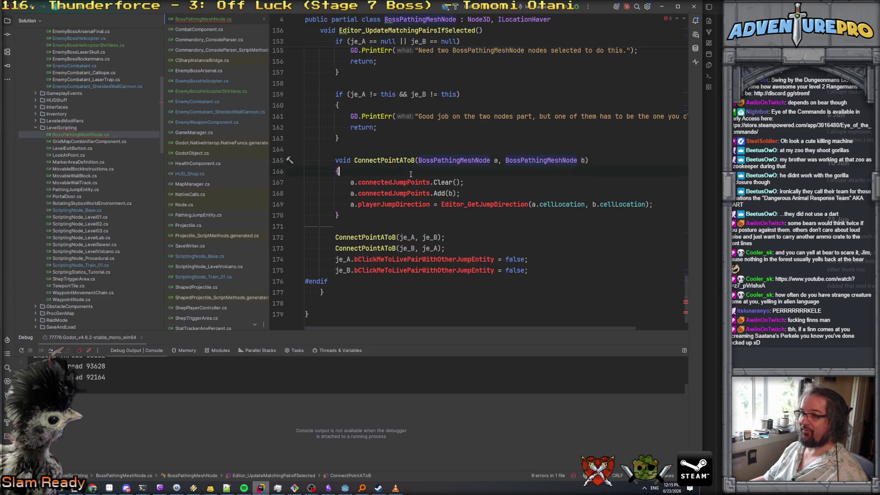
key("Return")
type("a")
key("BackSpace")
type("if( ")
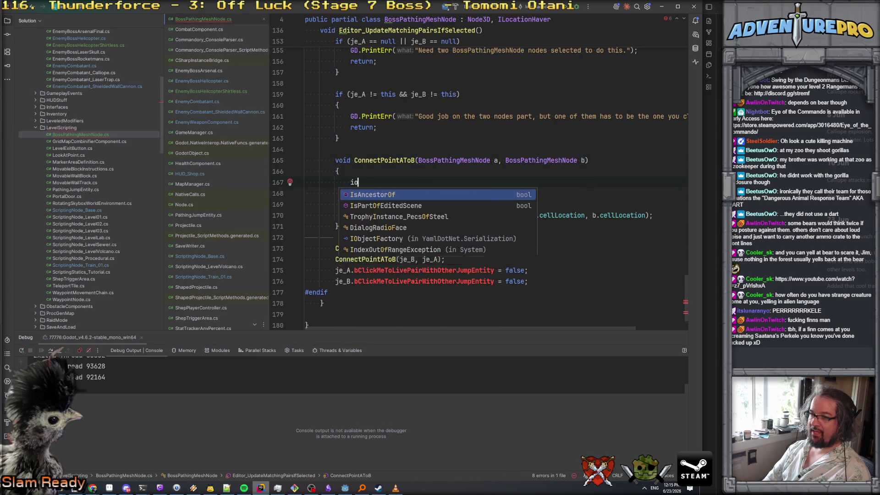
type("a.connectedNodes !=")
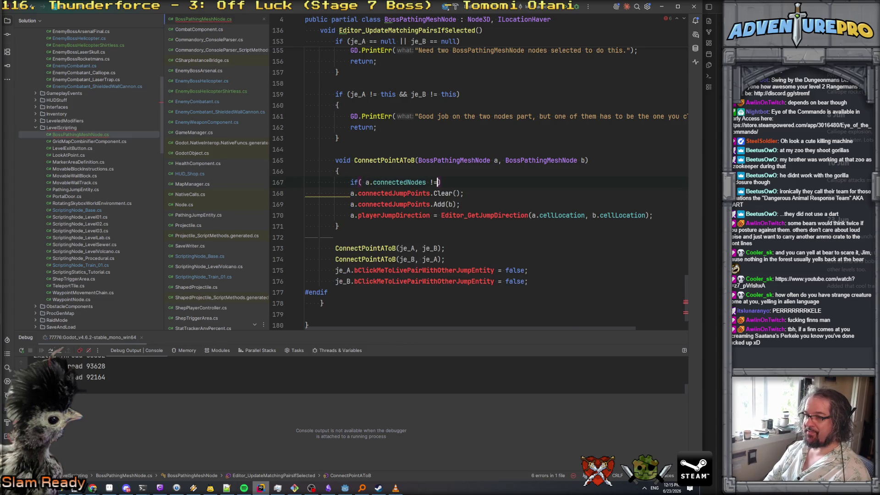
key("BackSpace")
key("BackSpace")
key("BackSpace")
type(".Contains(b")
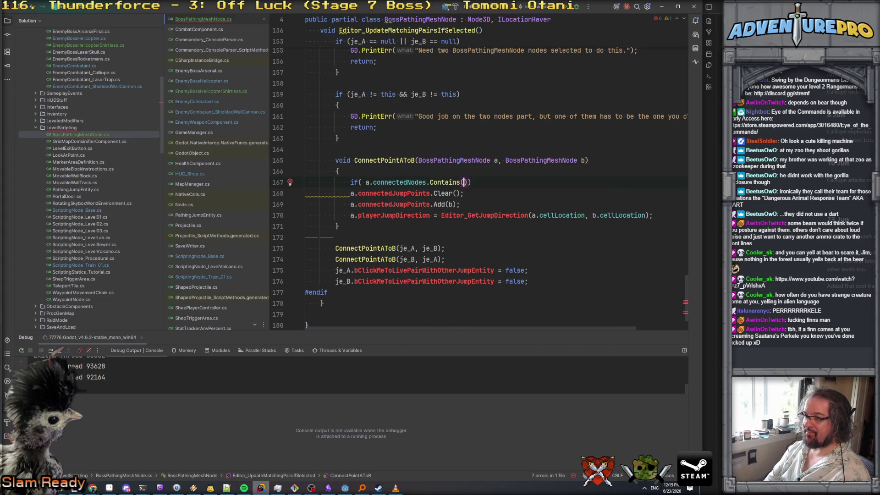
left_click(366, 181)
type("!")
left_click(499, 182)
key("Return")
type("{")
key("Return")
type("a.connectedNodes.")
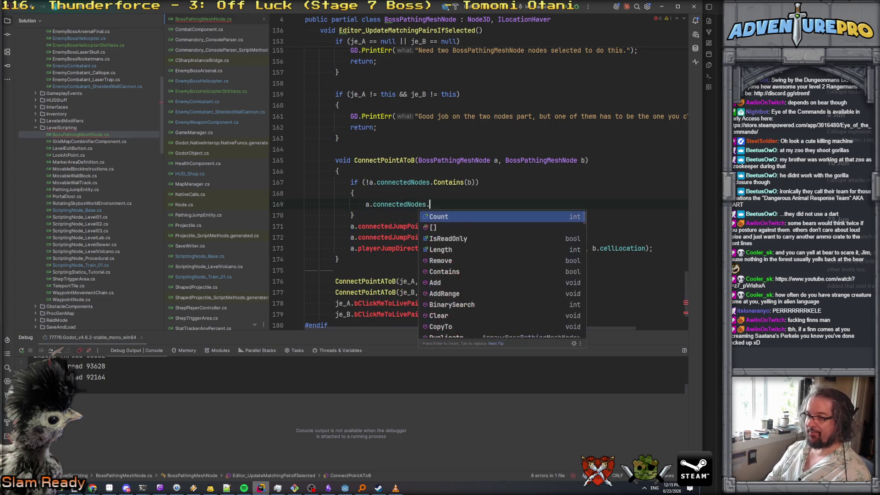
type("Add(b)")
Delete the three leftover connectedJumpPoints lines from ConnectPointAToB.
key("Down")
key("Down")
key("Home")
key("shift+Down")
key("shift+Down")
key("shift+Down")
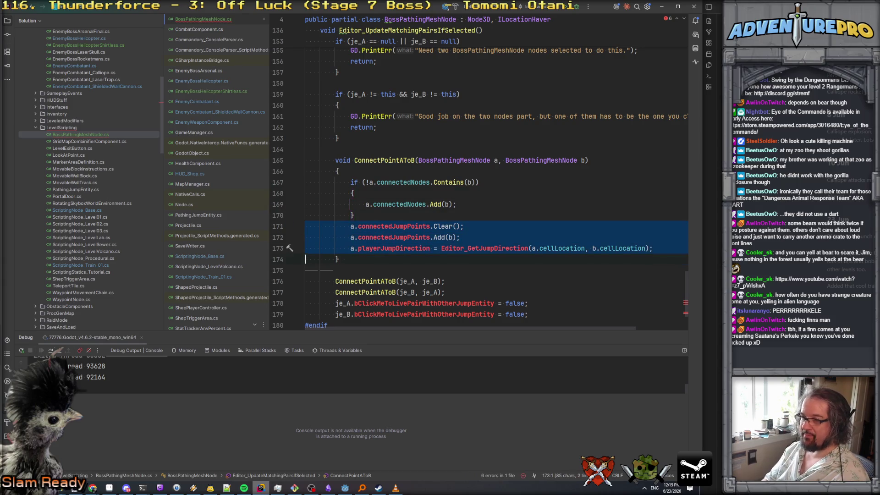
key("Delete")
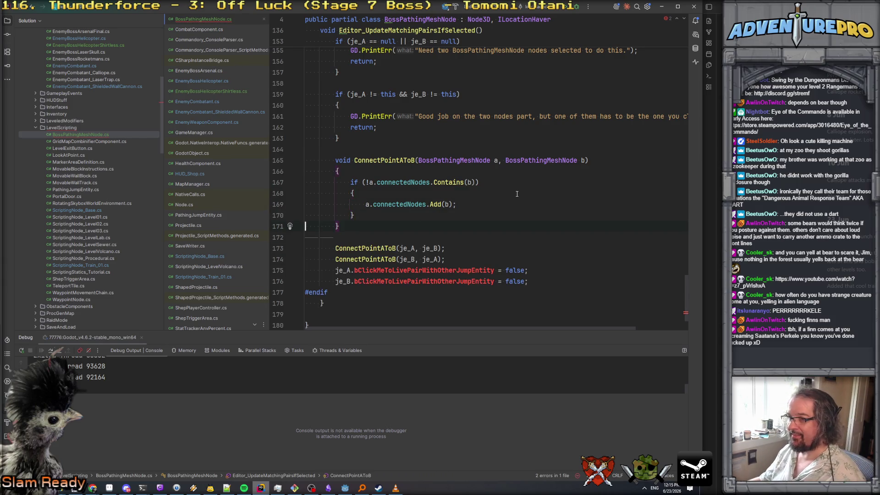
Paste the correct pairing flag name over the wrong resets on lines 175 and 176.
scroll(412, 197, "down", 2)
left_click(411, 198)
left_click(460, 195)
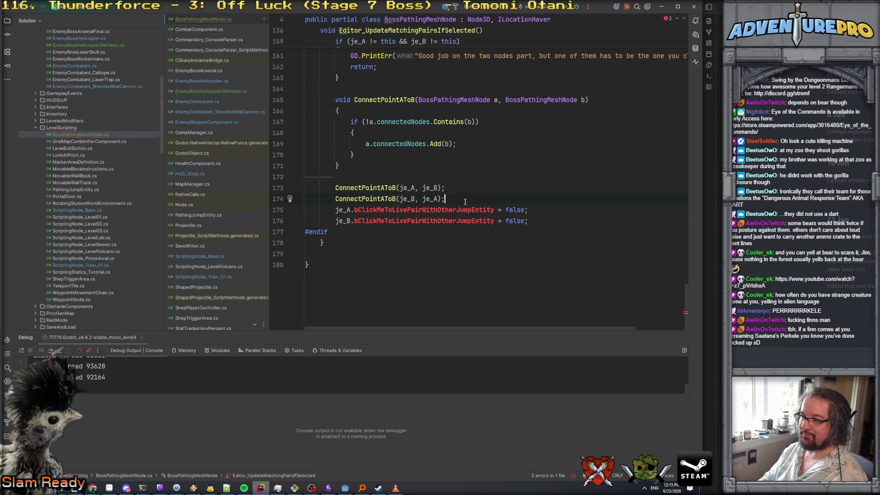
scroll(436, 102, "up", 8)
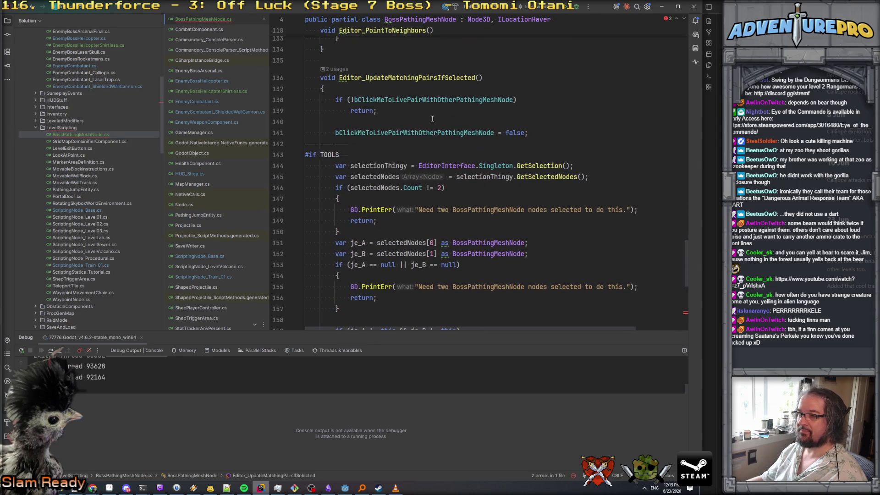
double_click(425, 130)
scroll(425, 137, "down", 8)
double_click(449, 213)
key("ctrl+v")
double_click(449, 220)
key("ctrl+v")
left_click(495, 195)
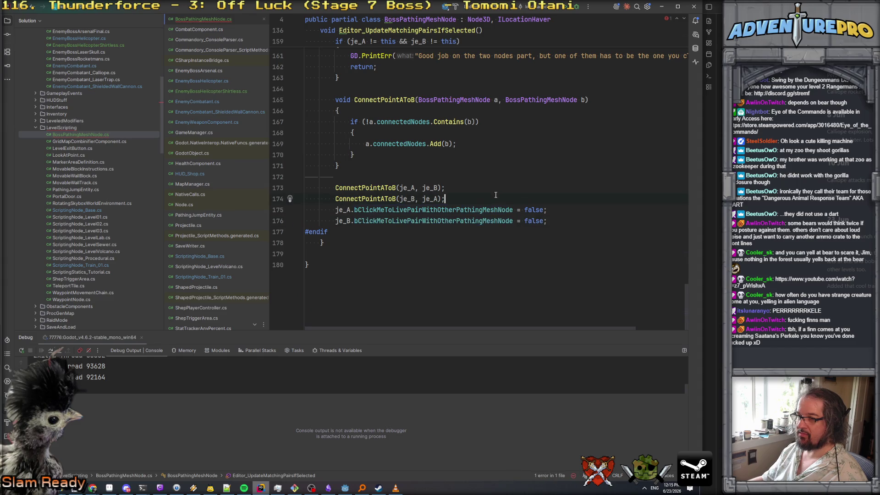
Switch to Godot and rebuild the .NET project with Alt+B.
scroll(521, 178, "up", 6)
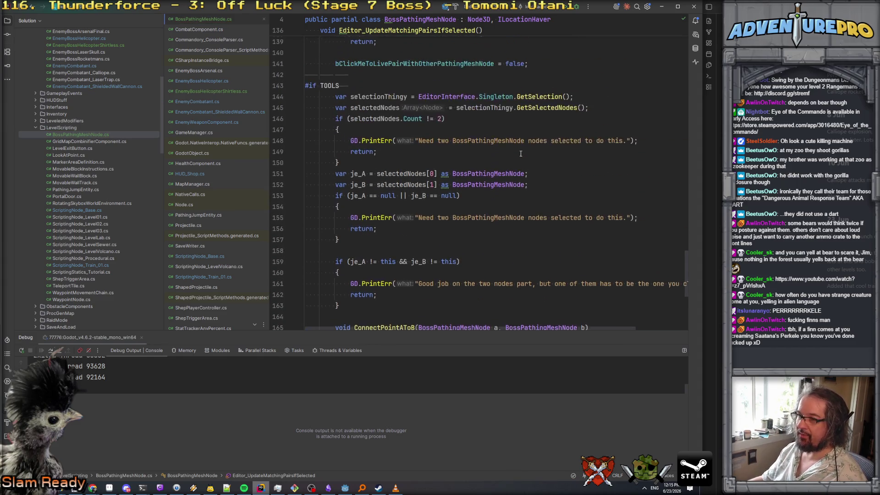
scroll(521, 154, "up", 8)
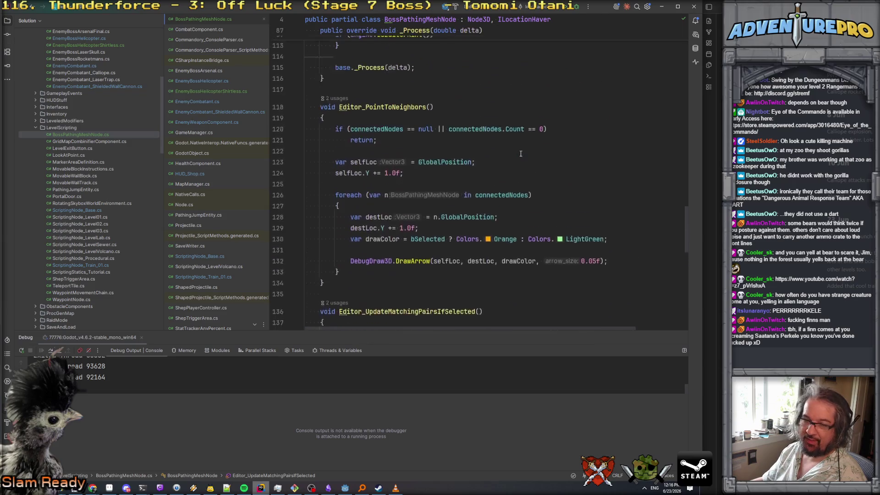
key("alt+Tab")
scroll(411, 188, "up", 1)
key("alt+b")
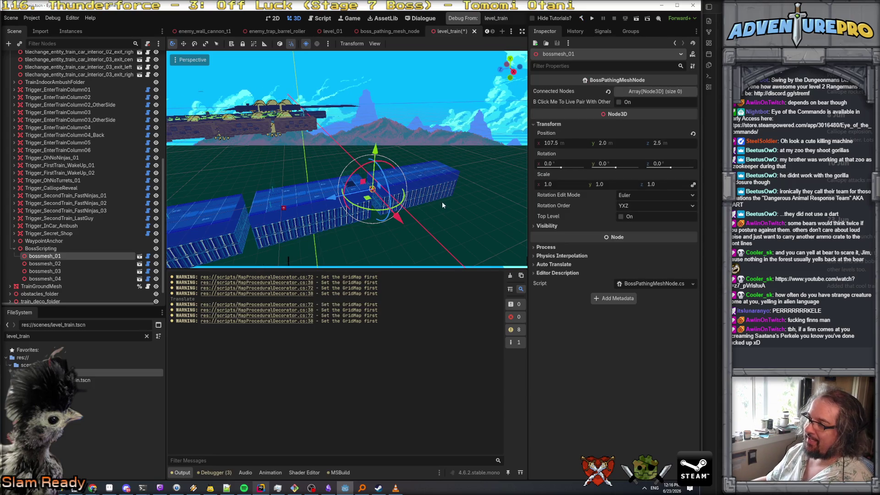
Select bossmesh_01, add one empty Connected Nodes element, and switch back to Rider.
left_click_drag(432, 200, 424, 194)
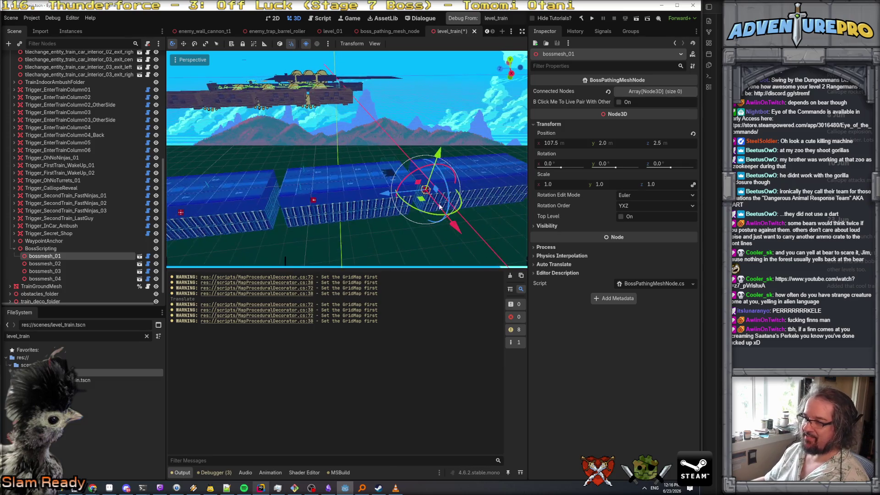
left_click(315, 201)
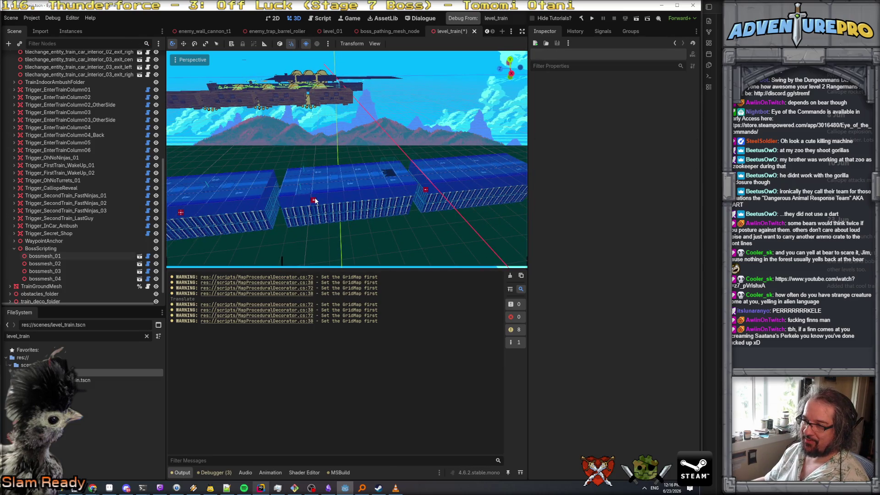
left_click(425, 191)
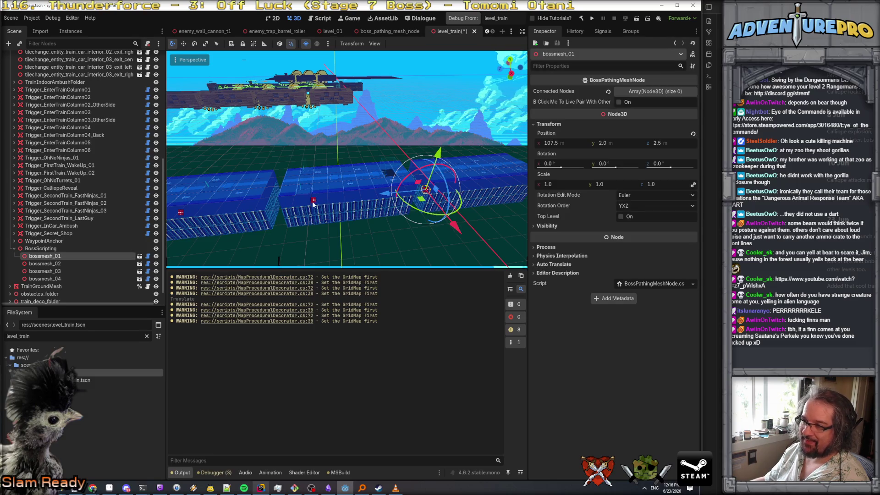
left_click(313, 201)
left_click(425, 191)
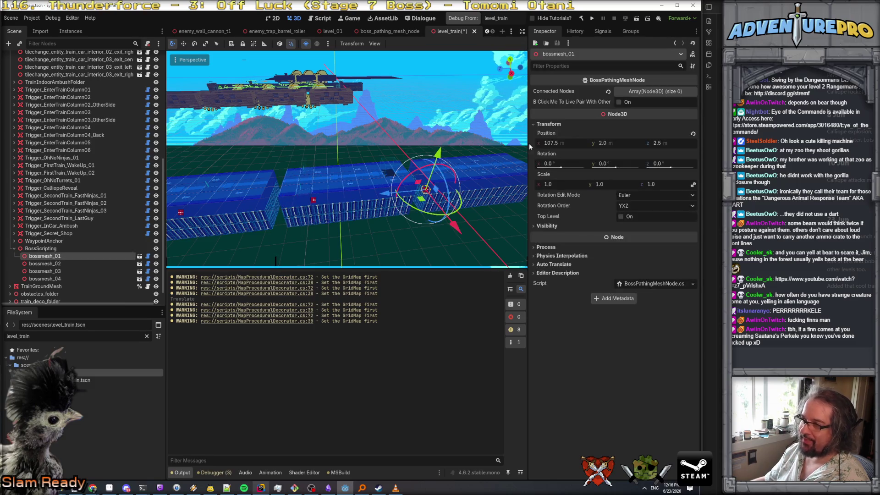
left_click(655, 91)
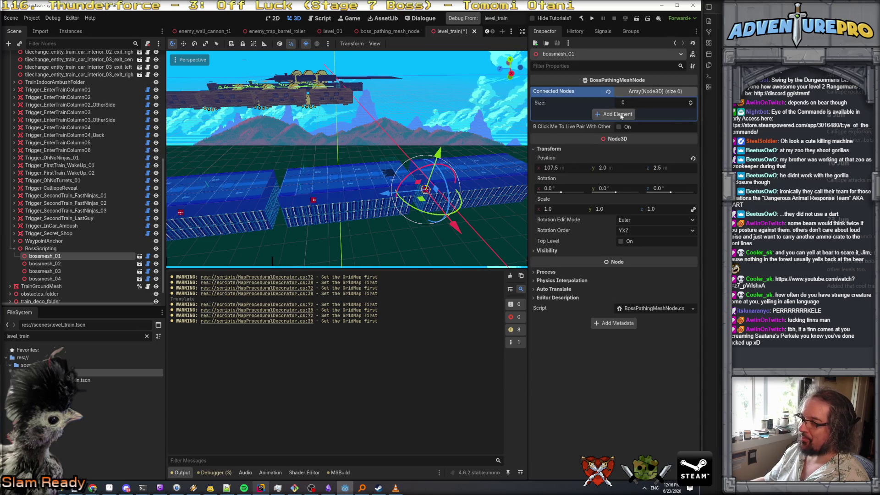
left_click(614, 114)
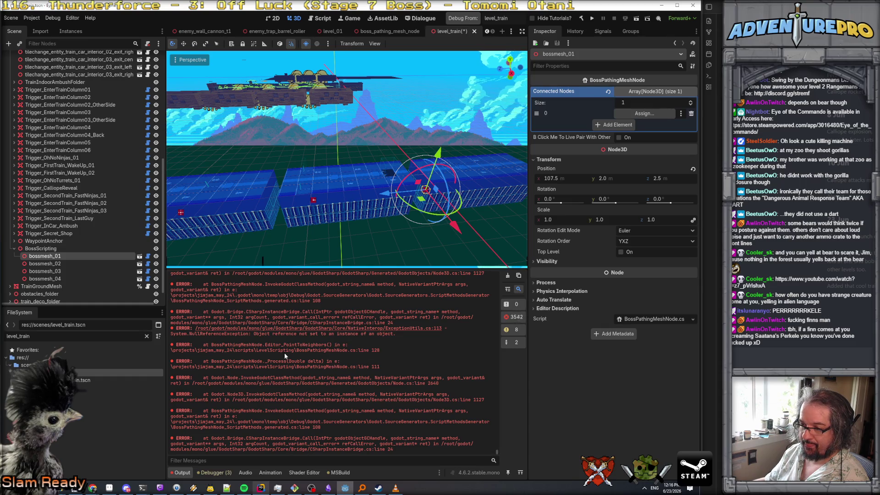
left_click(261, 487)
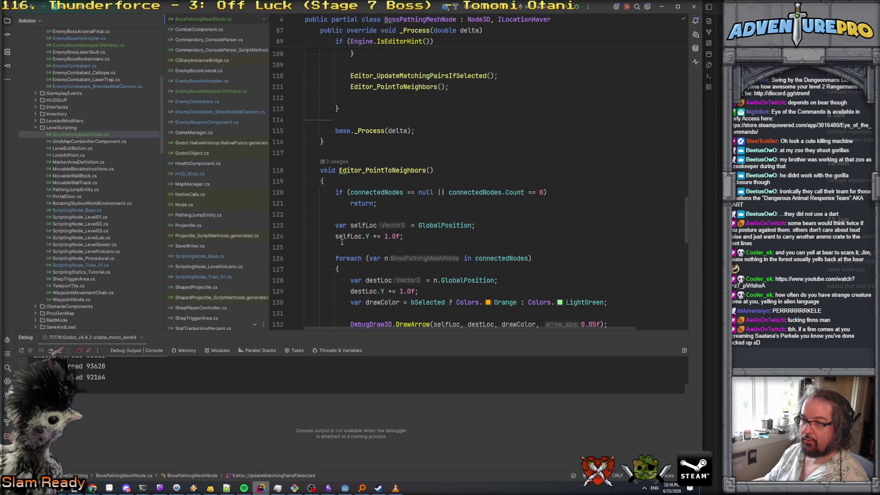
Insert 'if( n == null ) continue;' at the top of the connectedNodes loop body.
scroll(321, 227, "down", 1)
left_click(449, 172)
key("Return")
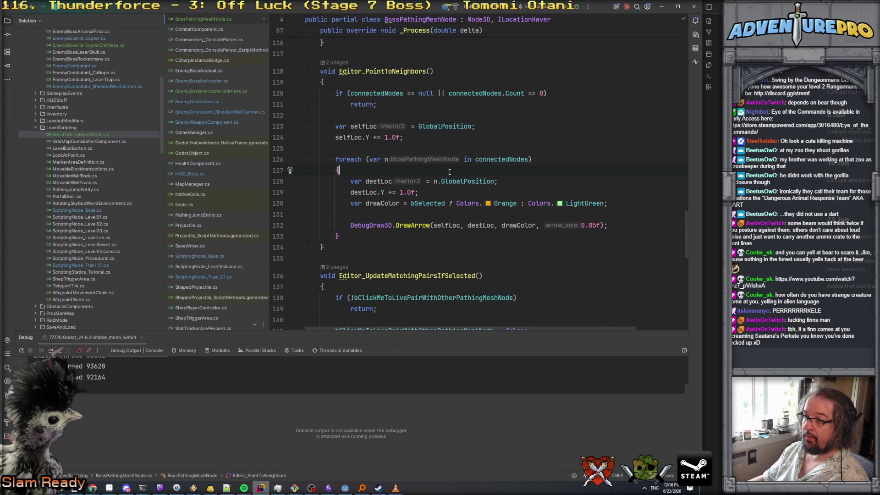
type("if( n =")
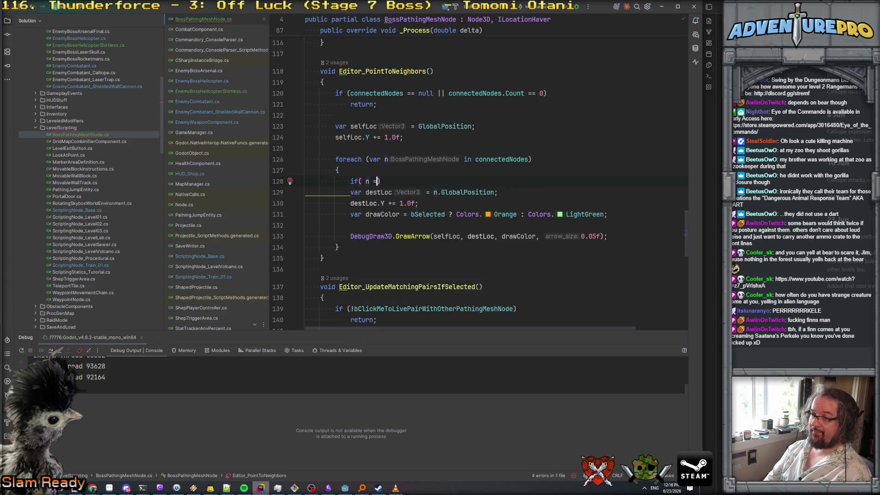
type("= null )")
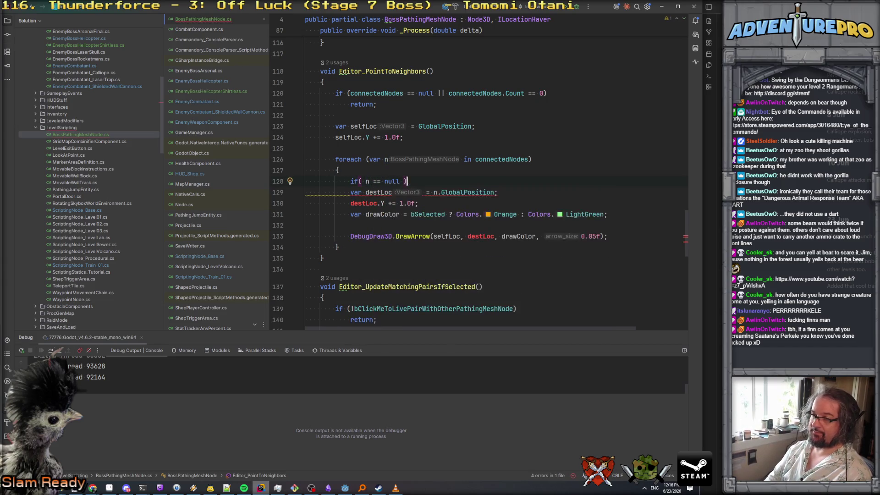
key("Return")
type("continu")
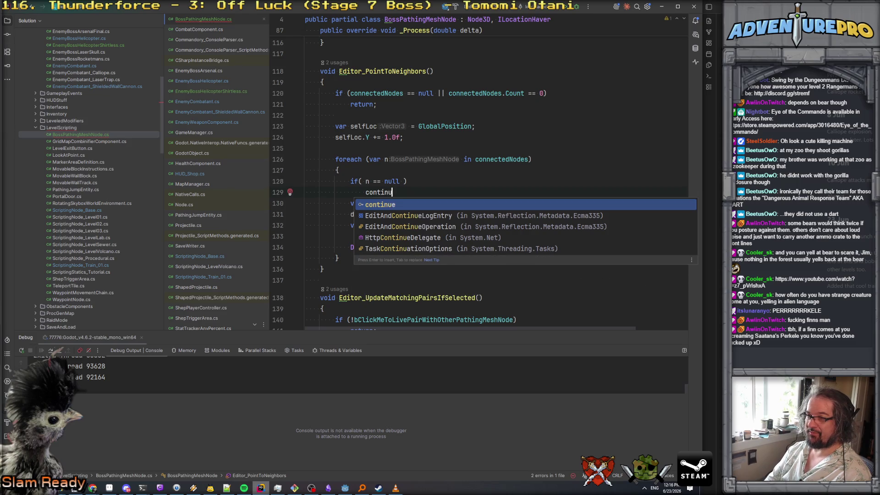
type("e;")
key("Return")
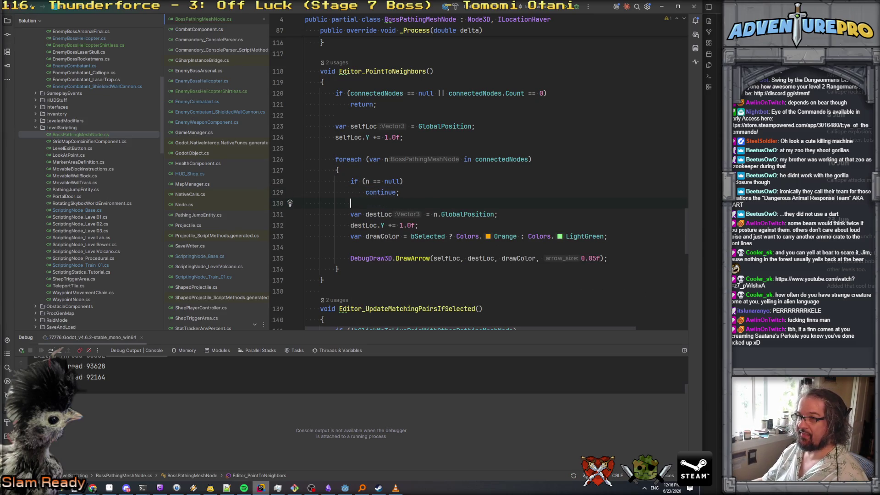
Review the edited Editor_PointToNeighbors code, then rebuild the .NET project in Godot.
scroll(445, 198, "up", 4)
scroll(444, 198, "down", 5)
scroll(445, 198, "up", 9)
scroll(444, 198, "up", 12)
scroll(445, 198, "down", 7)
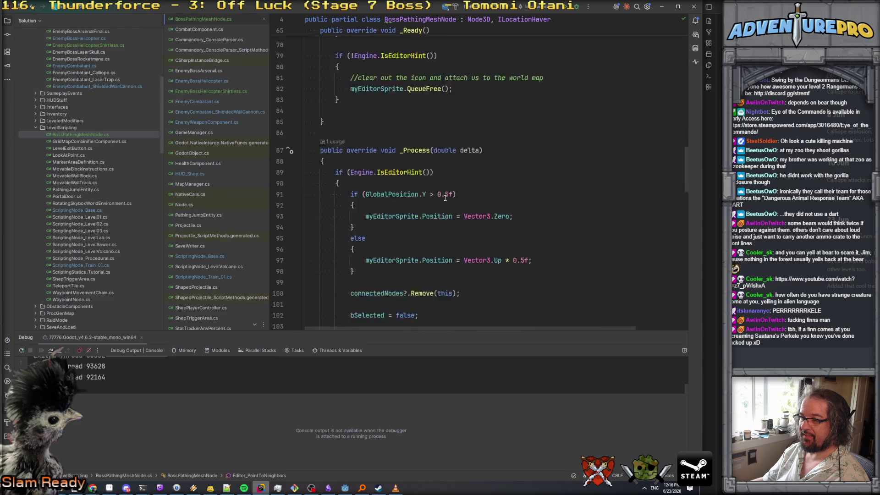
key("alt+Tab")
left_click(580, 18)
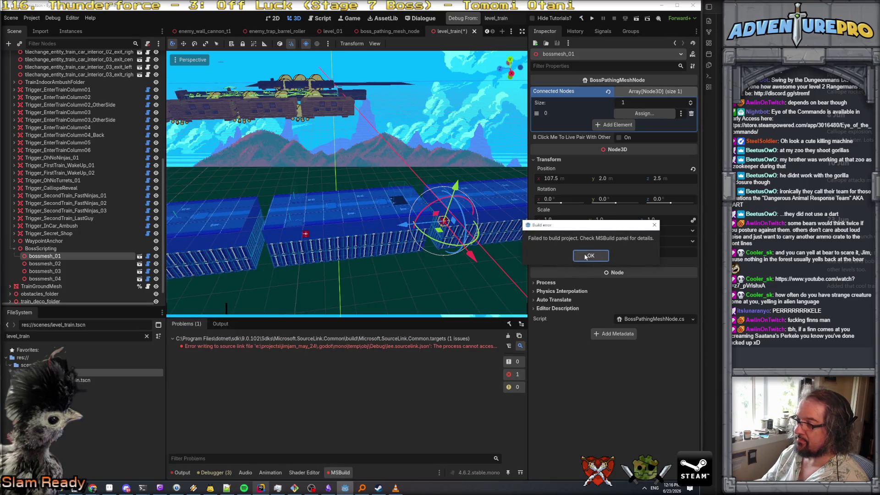
Dismiss the build error, rebuild to 26 warnings with no errors, and reselect bossmesh_01.
left_click(590, 255)
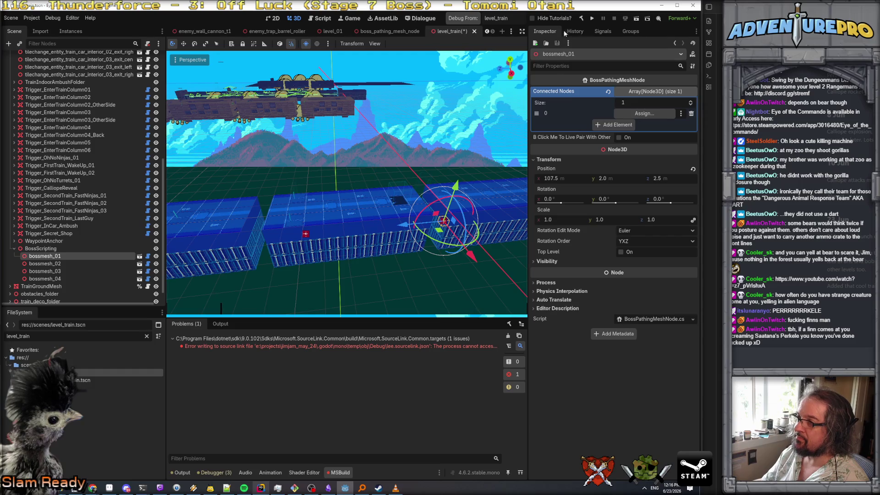
left_click(580, 19)
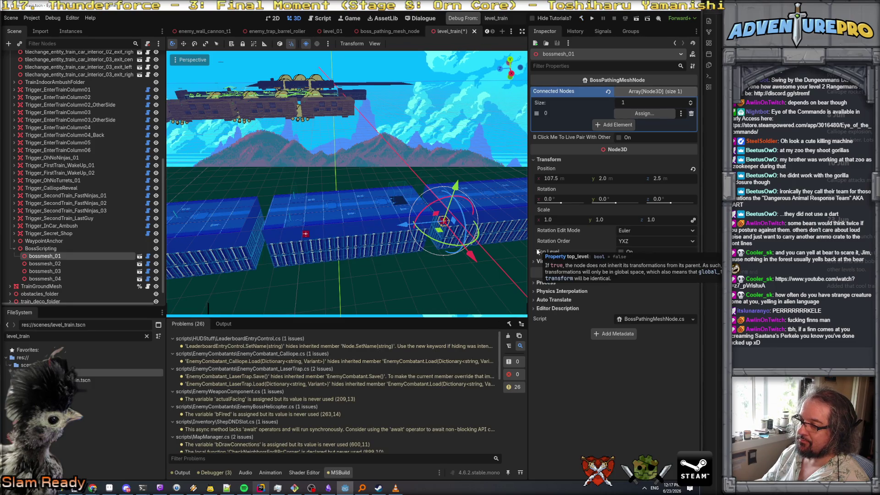
left_click(326, 233)
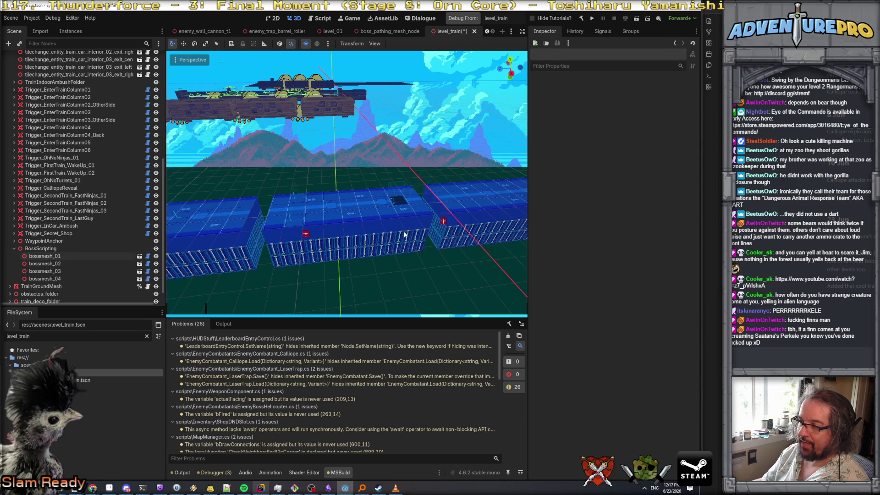
left_click(442, 221)
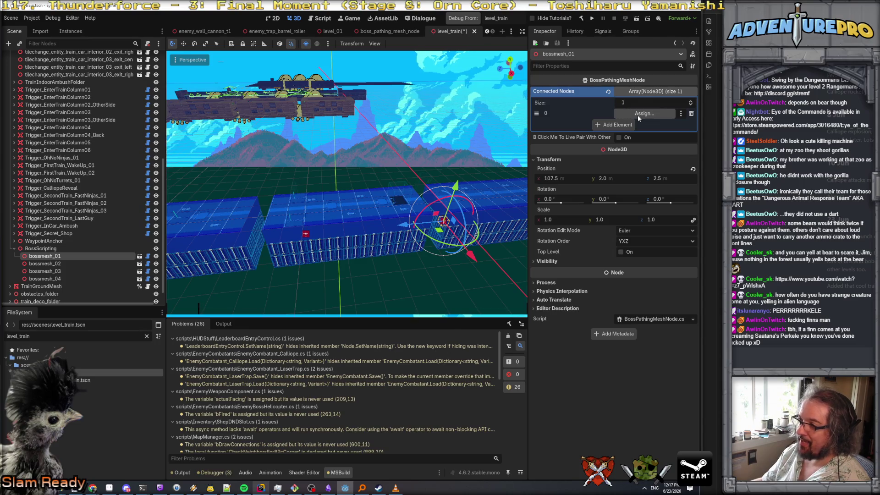
Assign bossmesh_02 as bossmesh_01's connected node, and bossmesh_01 in a new bossmesh_02 slot.
mouse_move(45, 263)
left_mouse_down()
mouse_move(641, 116)
mouse_move(621, 130)
mouse_move(630, 115)
left_mouse_up()
left_click(443, 221)
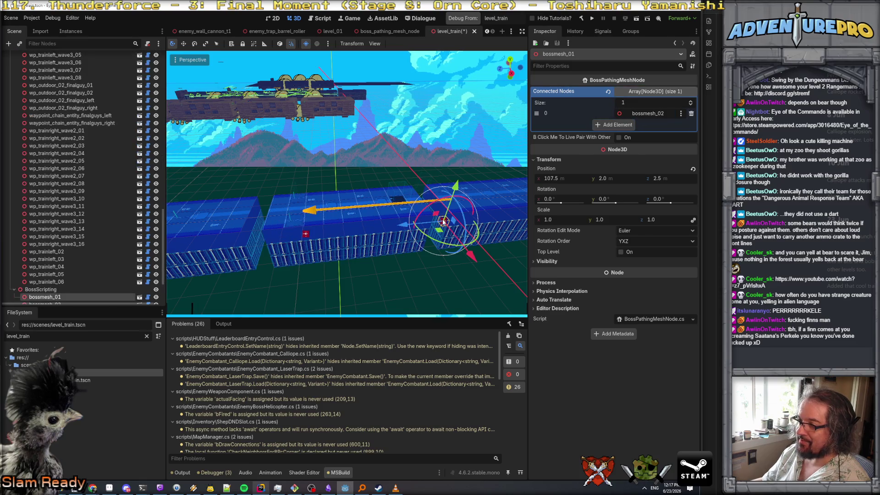
left_click(305, 234)
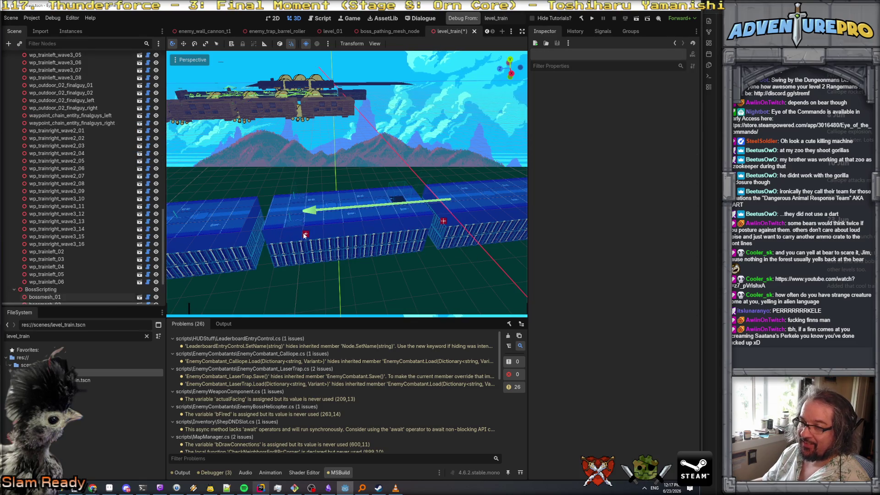
scroll(91, 266, "down", 3)
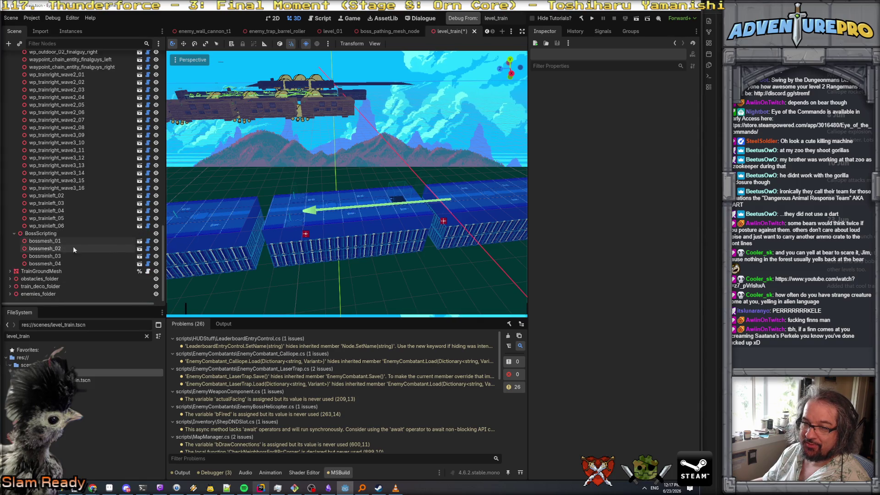
left_click(306, 235)
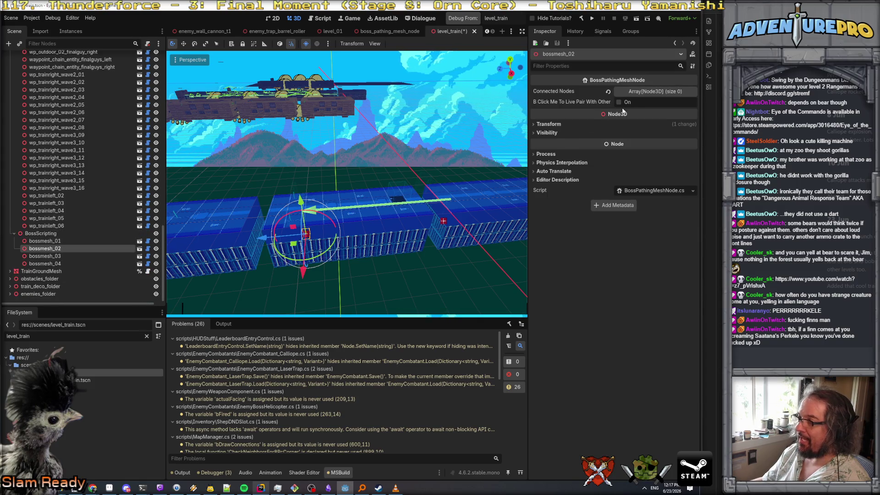
left_click(627, 93)
left_click(619, 114)
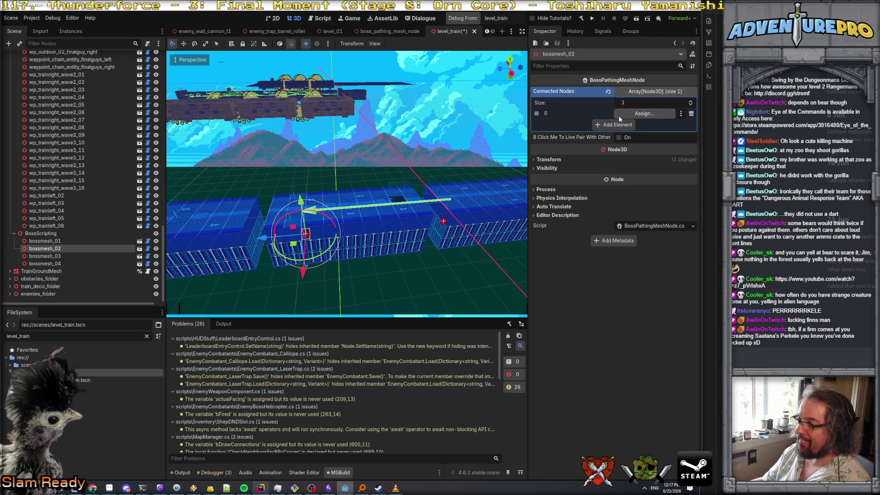
left_click_drag(43, 241, 636, 116)
Live-pair bossmesh_02 with bossmesh_03 and check both nodes' connections.
left_click(377, 276)
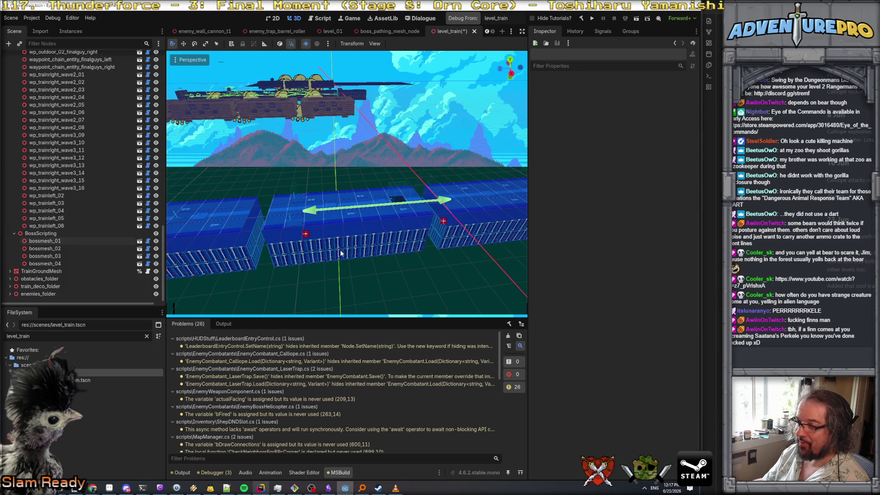
left_click(306, 234)
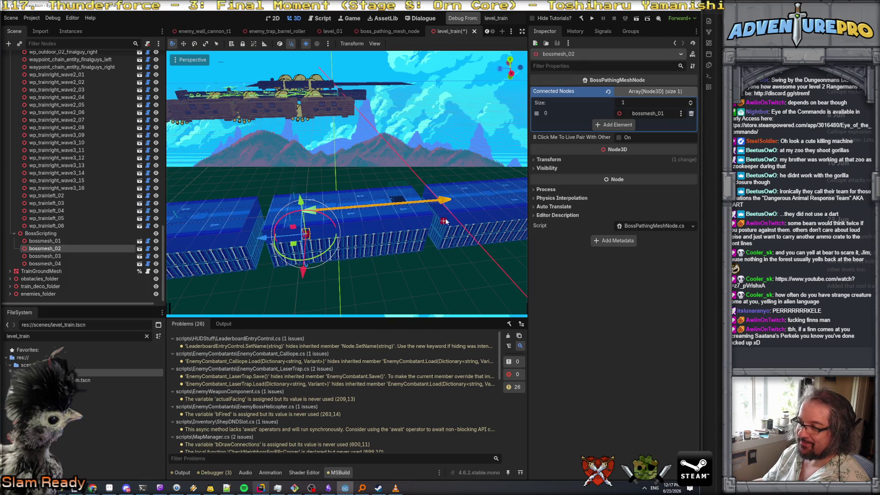
left_click(404, 259)
scroll(404, 259, "down", 5)
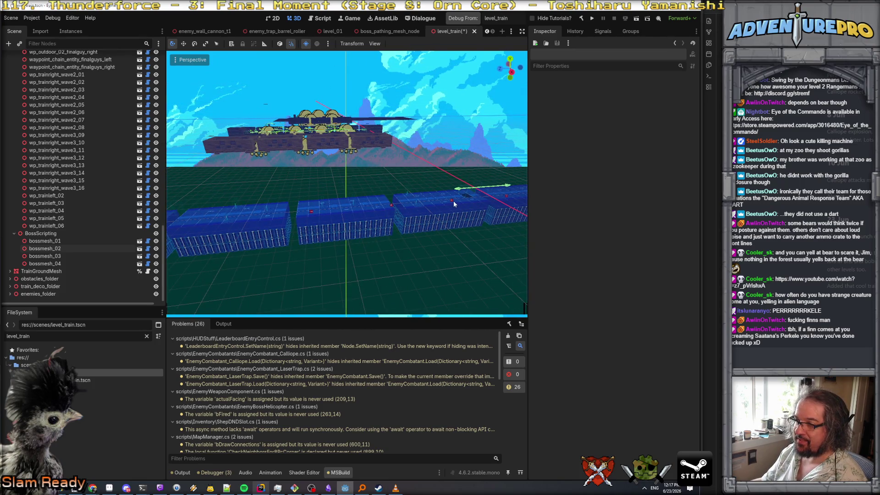
scroll(453, 200, "up", 5)
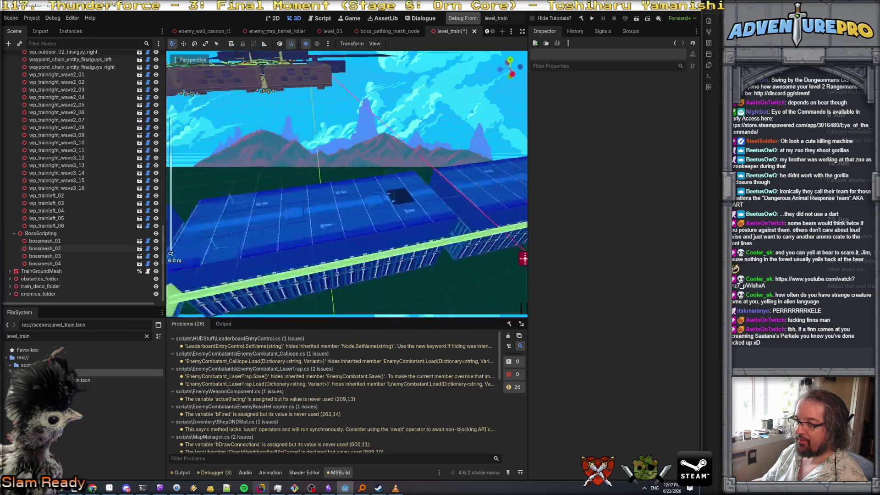
scroll(360, 223, "down", 3)
left_click(359, 223)
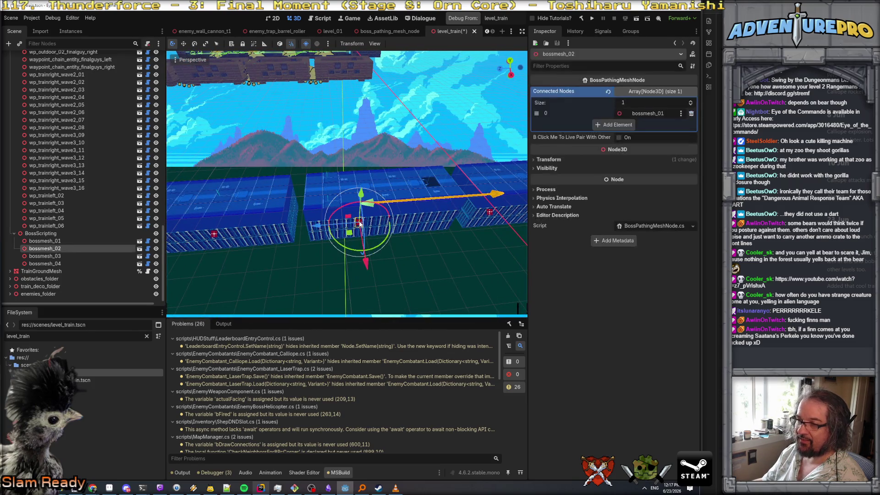
left_click(214, 235, "shift")
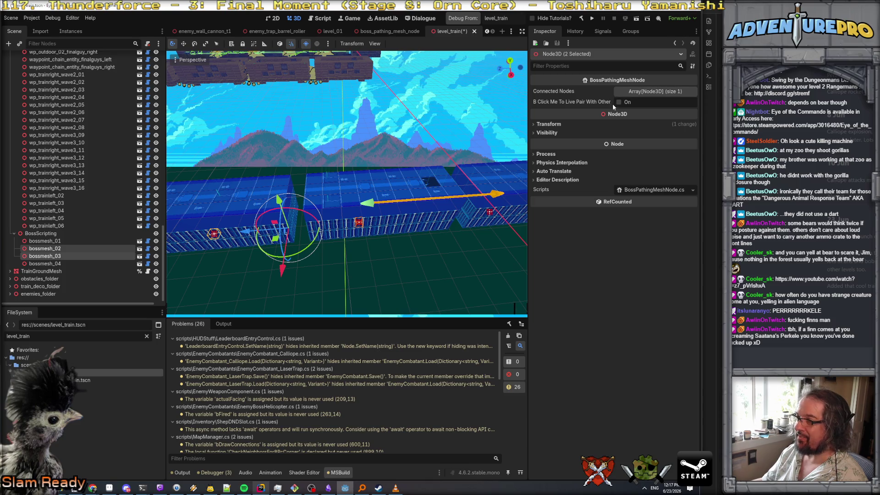
left_click(417, 249)
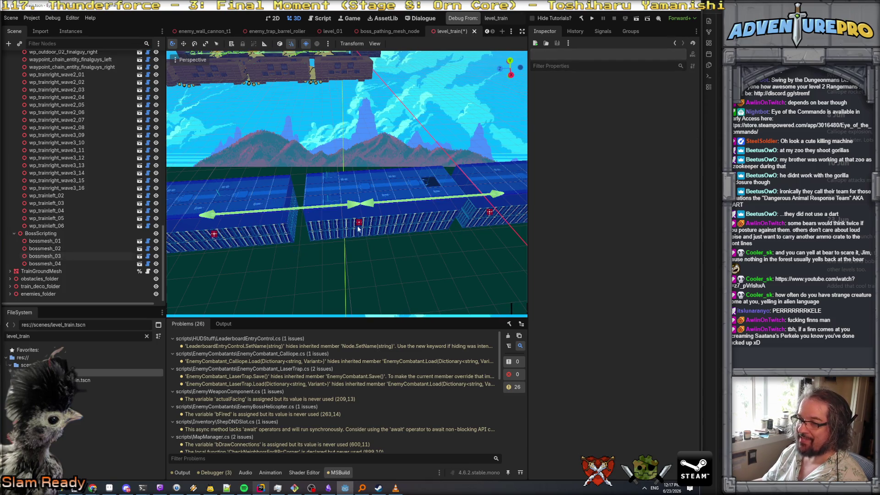
left_click(360, 223)
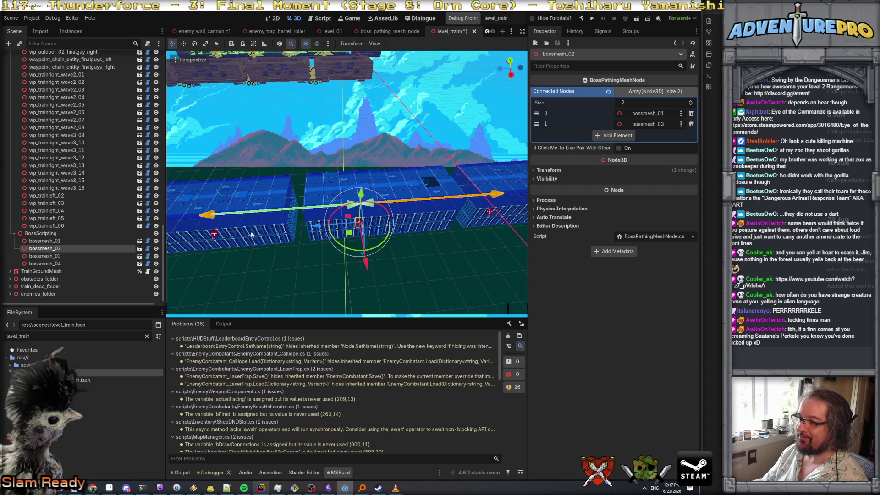
left_click(214, 234)
left_click_drag(272, 250, 246, 239)
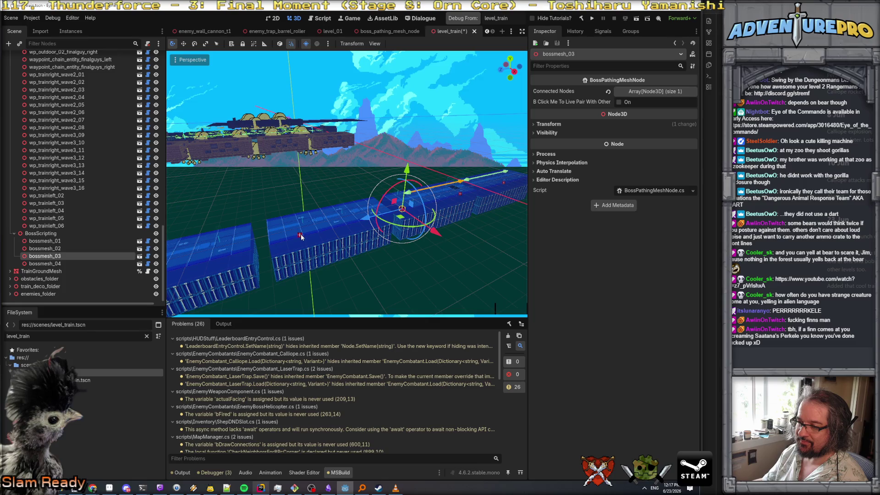
Live-pair bossmesh_03 with bossmesh_04.
scroll(299, 235, "up", 1)
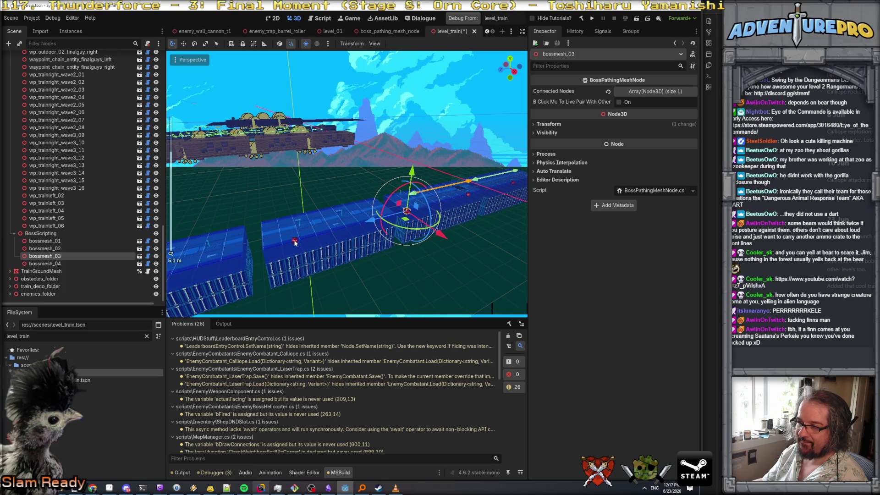
scroll(292, 244, "up", 1)
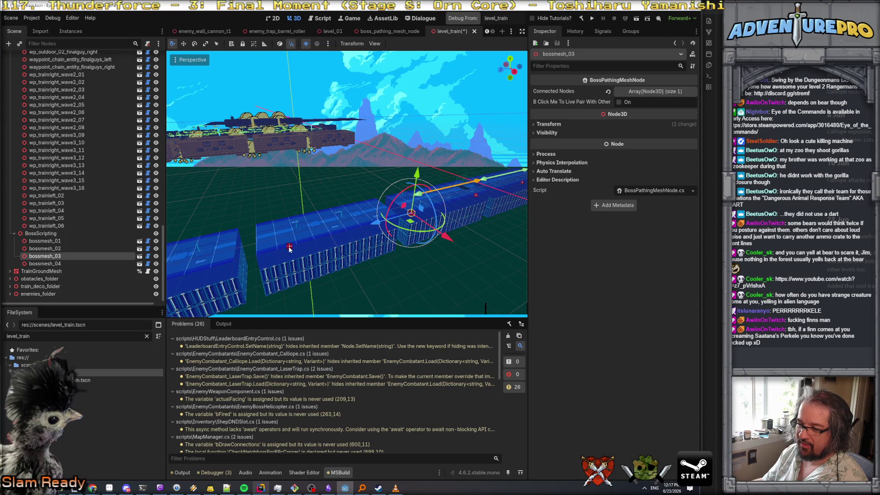
left_click(289, 247, "shift")
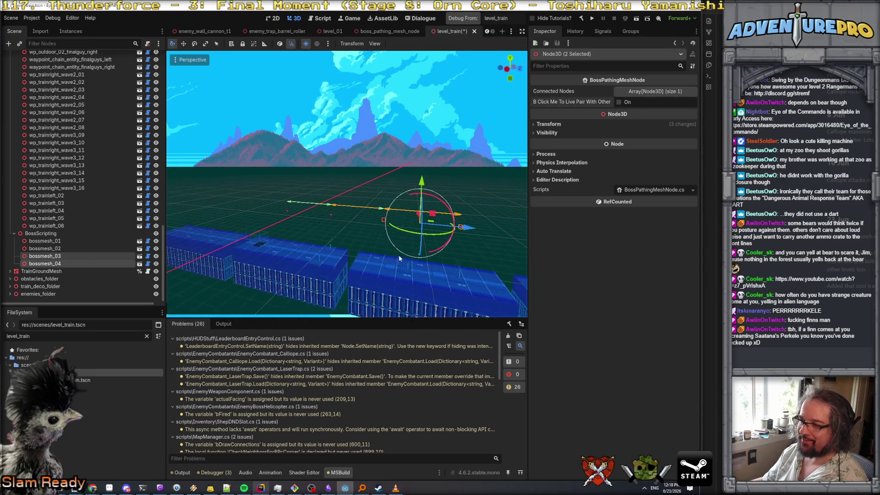
left_click(356, 239)
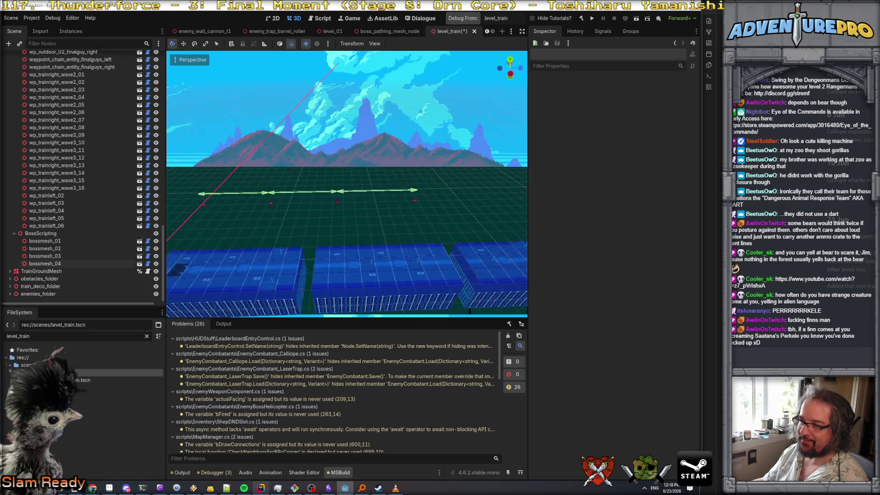
Duplicate bossmesh_04 into bossmesh_05 (6 units along Z) and bossmesh_06 (7 units along Z).
left_click(267, 201)
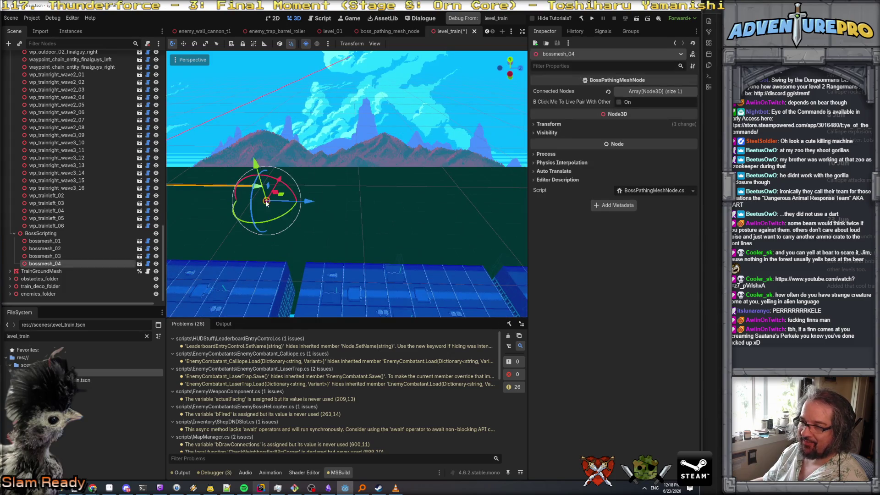
key("ctrl+d")
left_click_drag(305, 201, 414, 206)
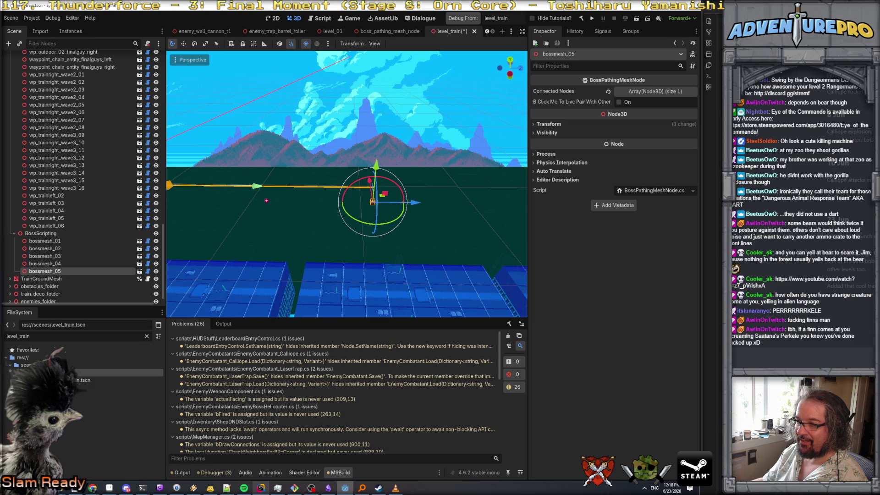
key("d")
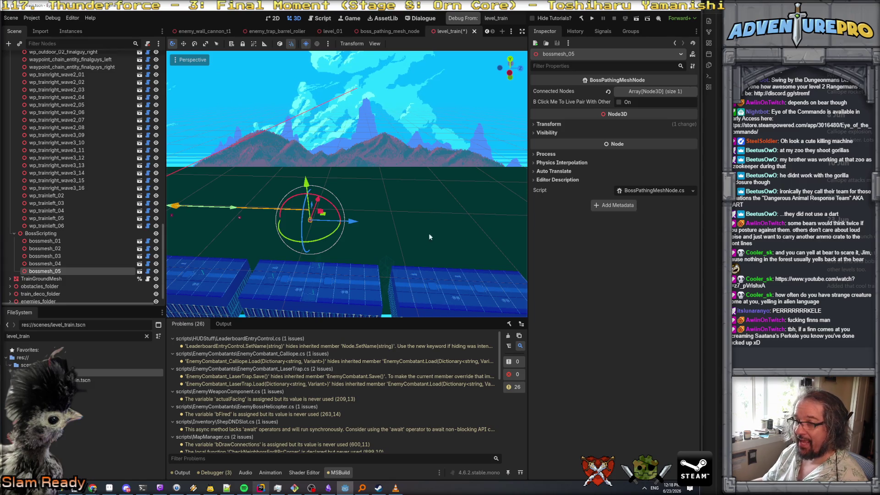
key("ctrl+d")
left_click_drag(353, 221, 443, 225)
key("d")
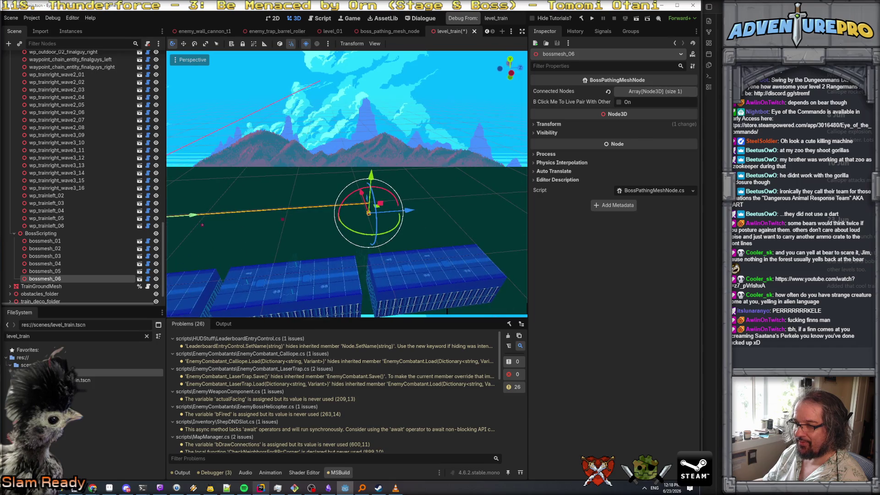
key("d")
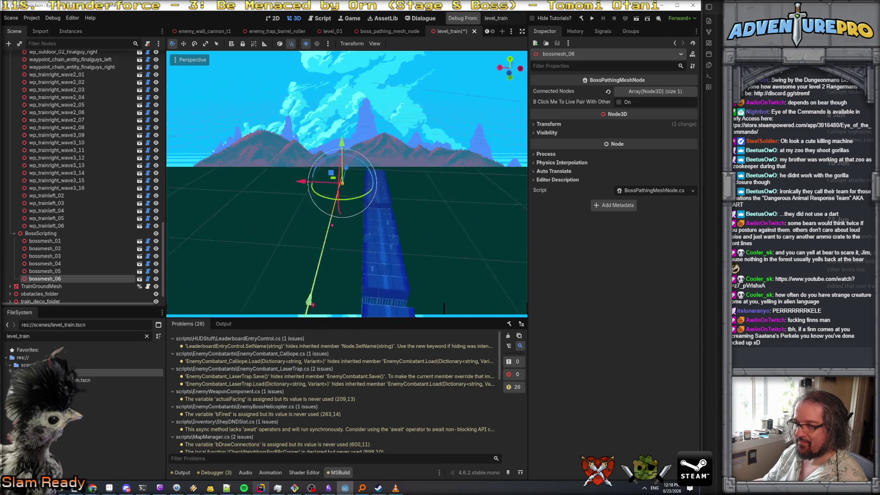
key("a")
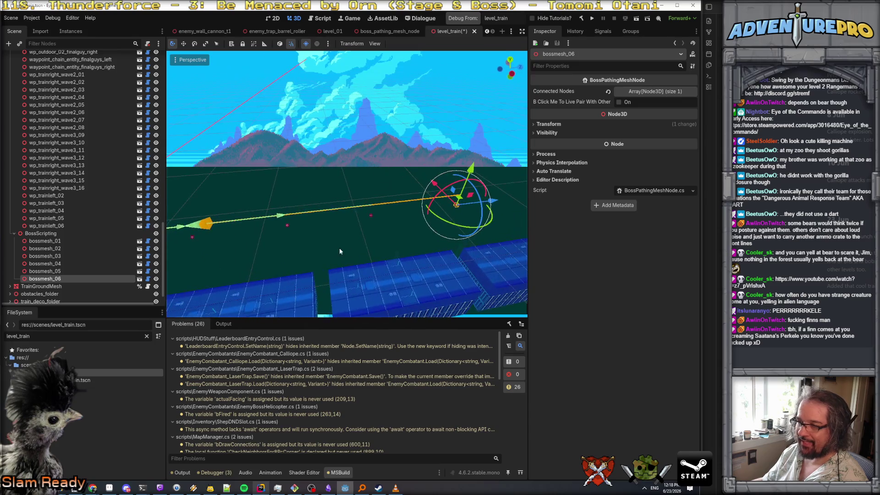
Inspect the connected nodes of bossmesh_04–06 and remove bossmesh_03 from bossmesh_06's list.
left_click(287, 227)
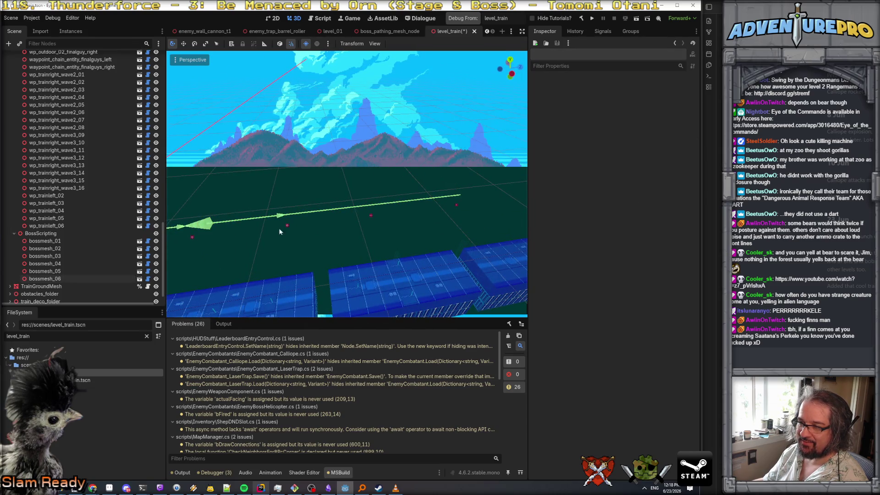
scroll(301, 236, "up", 2)
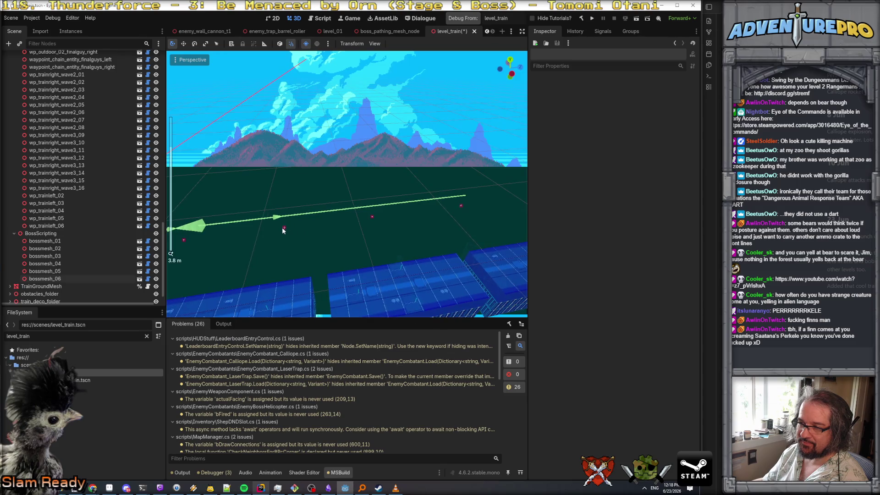
left_click(284, 227)
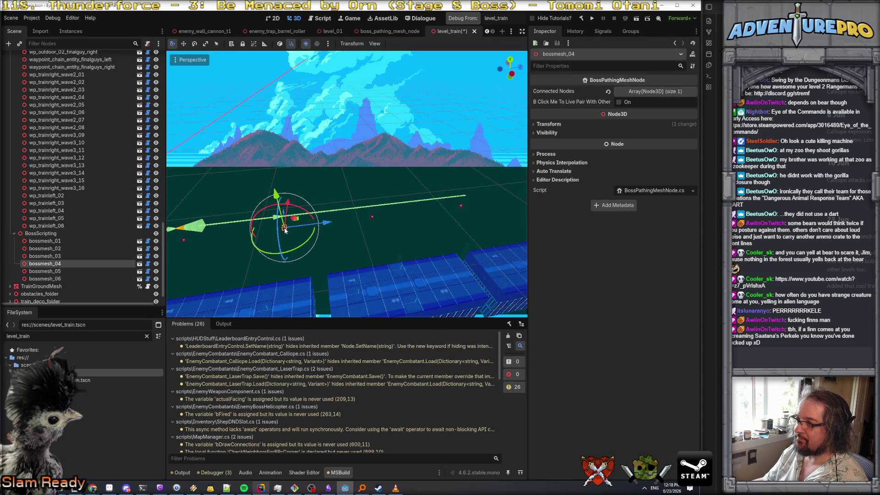
left_click(663, 95)
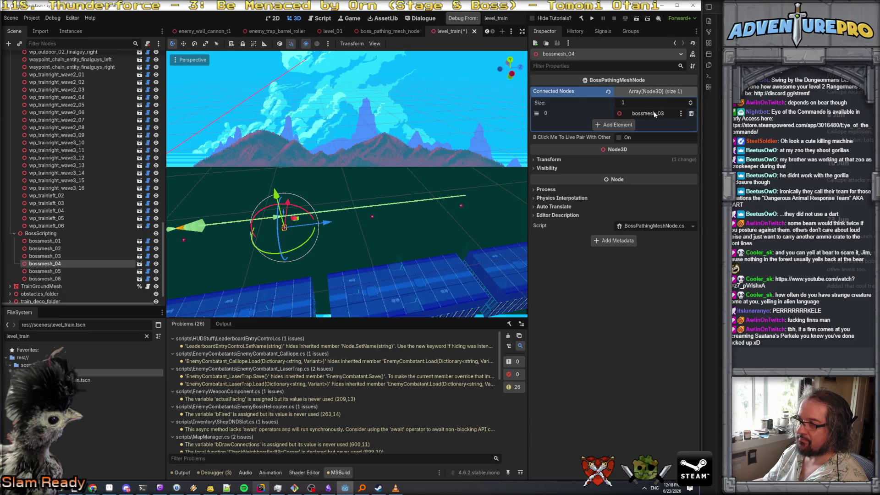
left_click(371, 218)
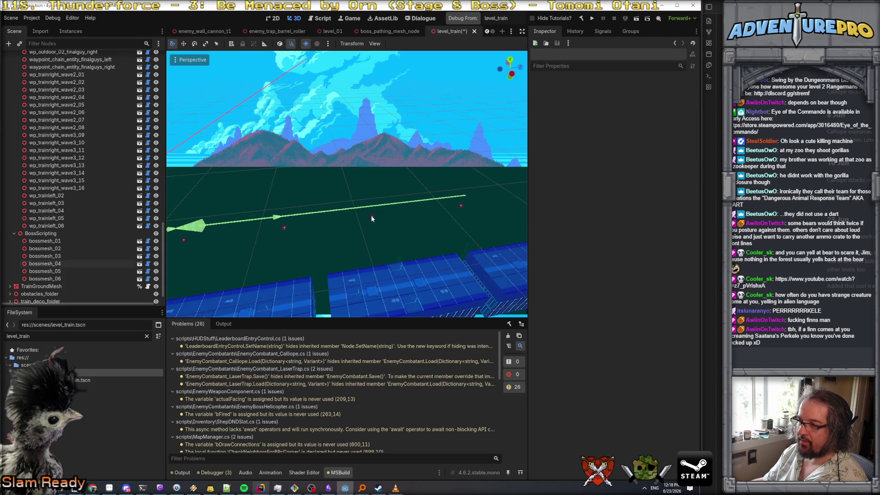
left_click(371, 218)
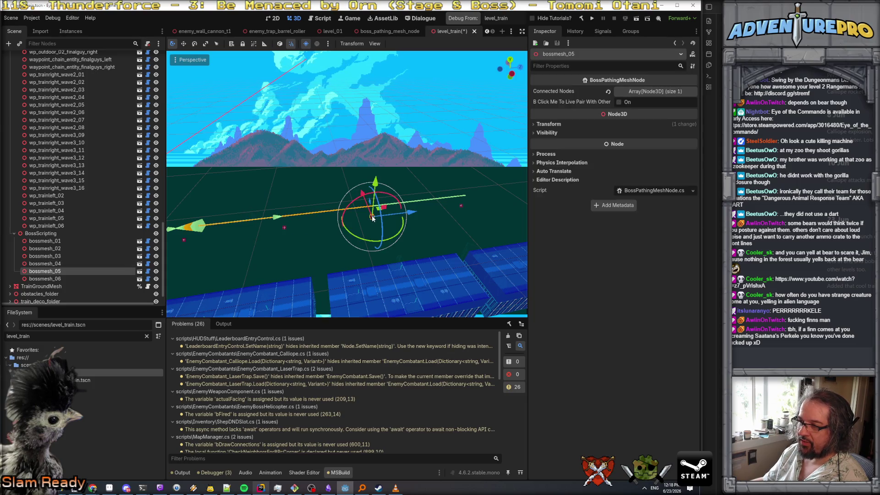
left_click(651, 92)
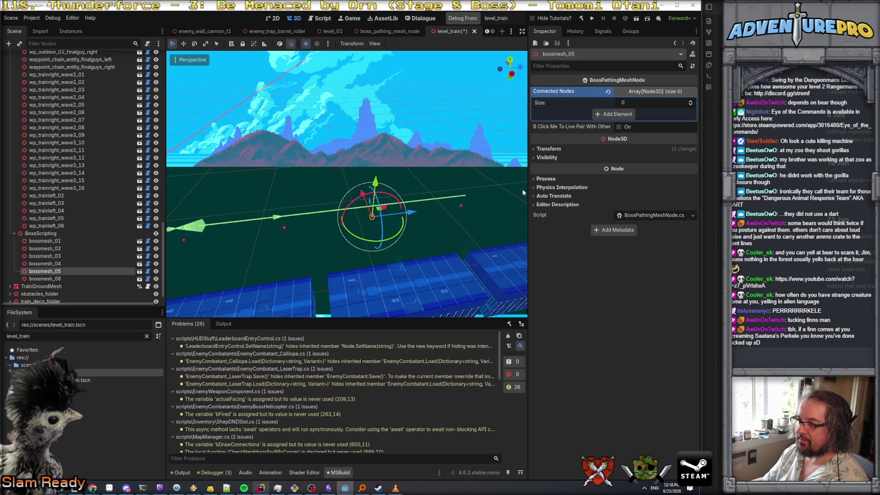
left_click(460, 204)
left_click(642, 93)
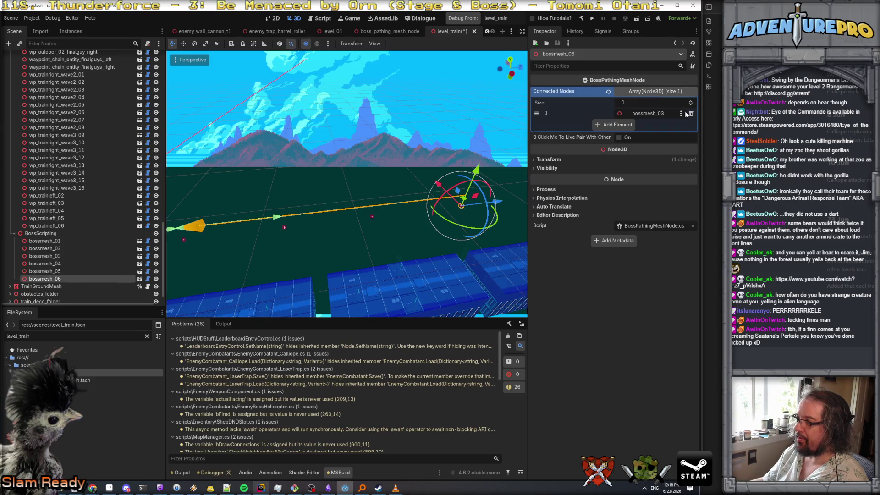
left_click(691, 113)
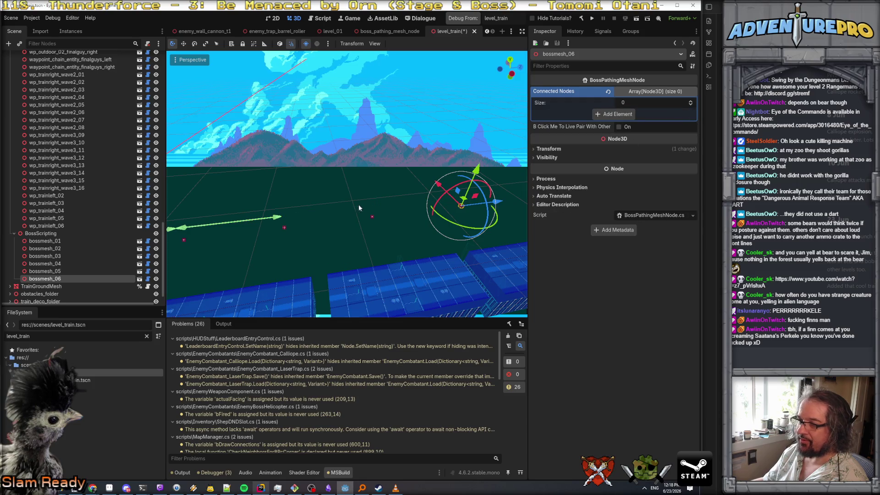
left_click(284, 230)
Live-pair bossmesh_04 with bossmesh_05, and bossmesh_05 with bossmesh_06.
left_click(284, 227)
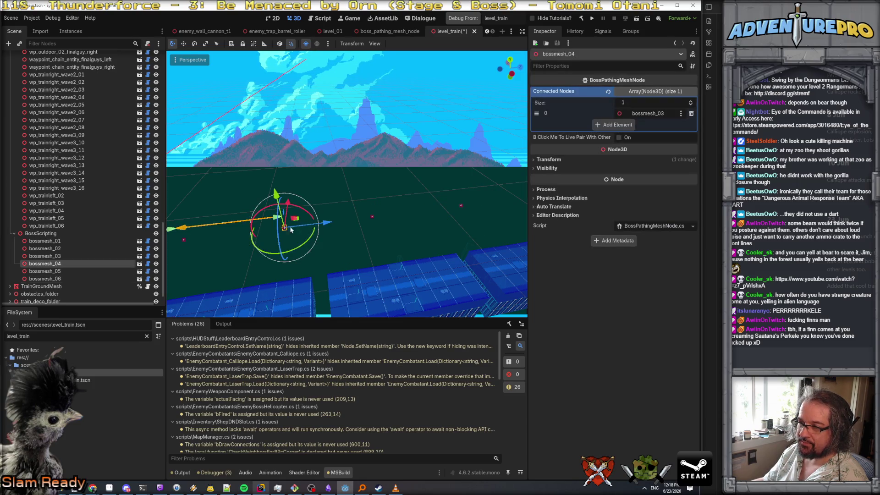
left_click(372, 217, "shift")
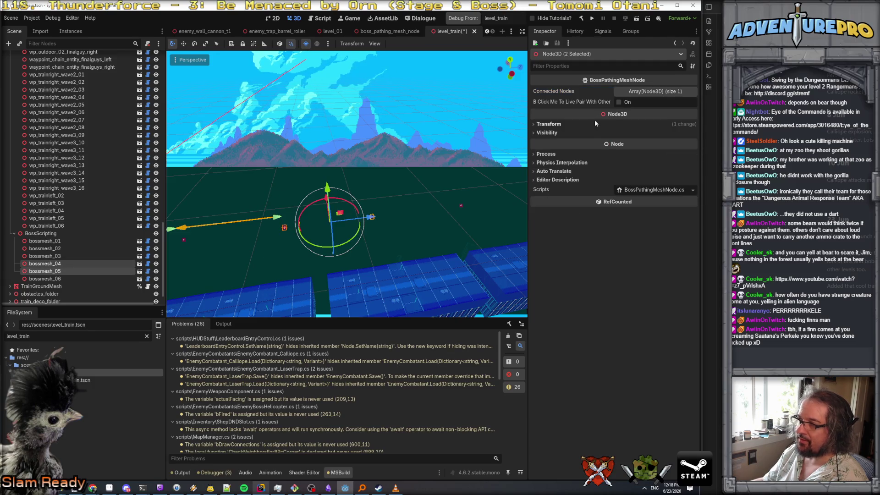
left_click(618, 101)
left_click(439, 207)
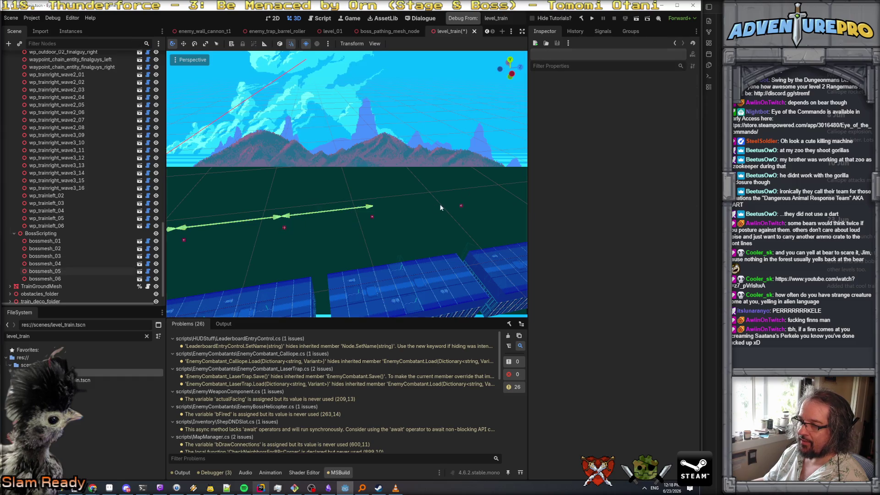
left_click(372, 217)
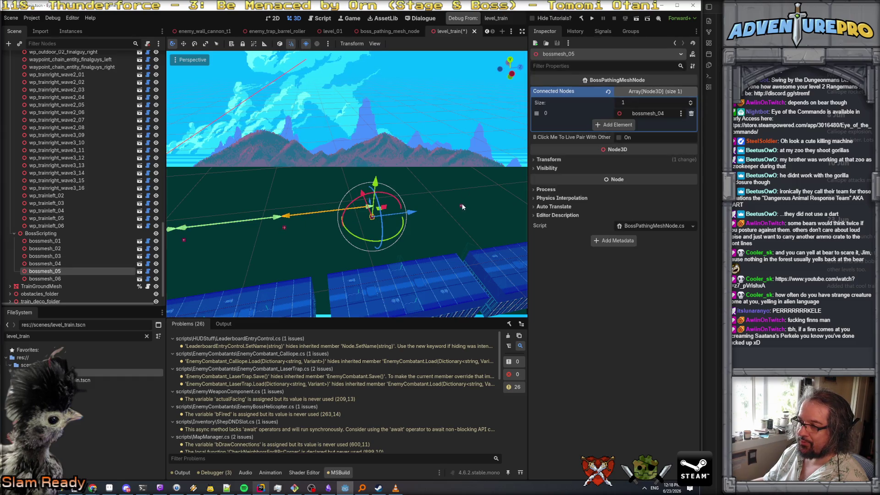
left_click(461, 205, "shift")
left_click(618, 102)
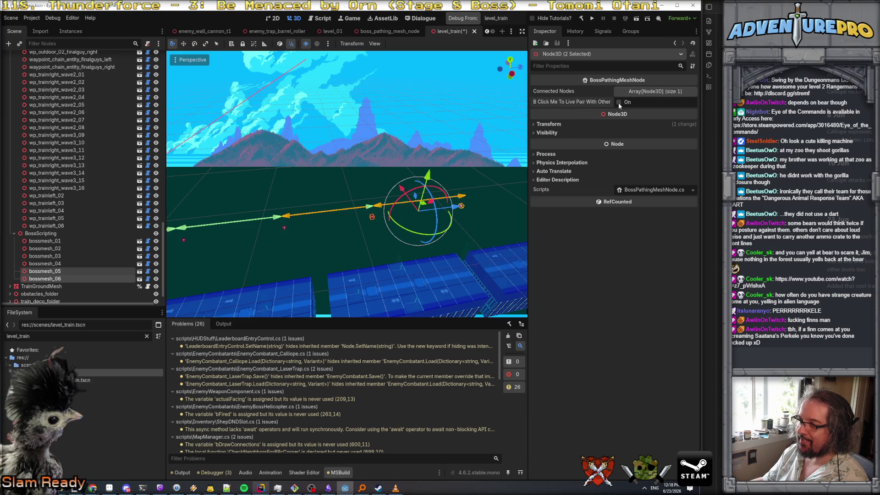
left_click(433, 138)
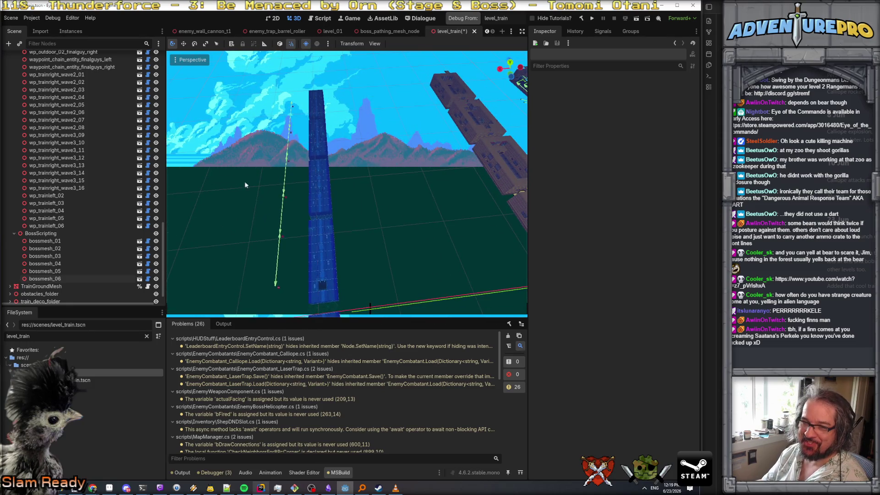
Duplicate bossmesh_01–06 and shift the six copies 4 units along X.
left_click(59, 242)
left_click(52, 277, "shift")
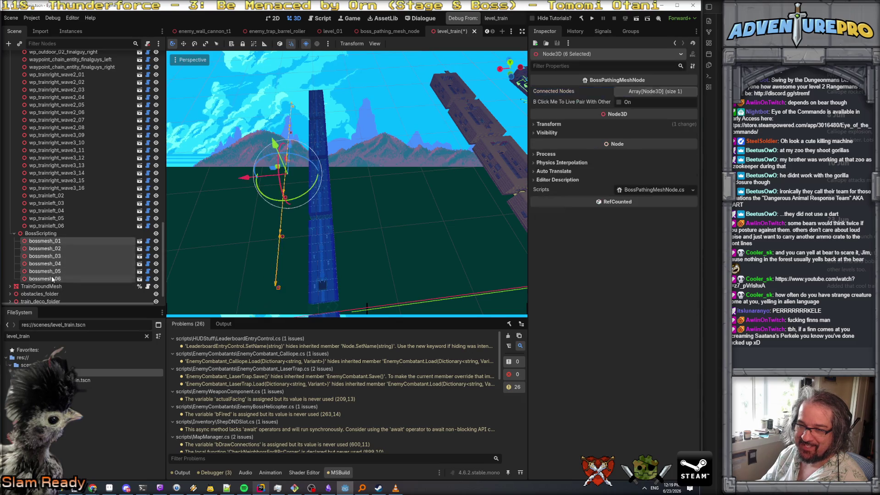
right_click(74, 277)
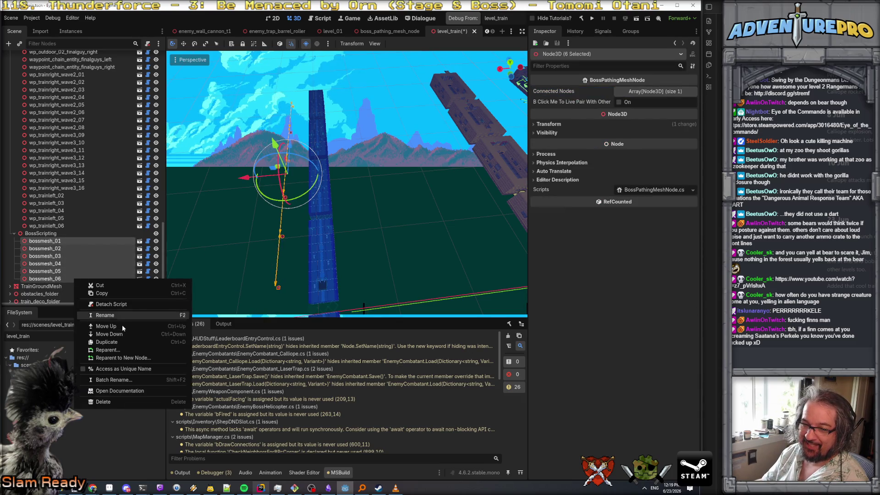
left_click(114, 342)
left_click_drag(238, 180, 272, 179)
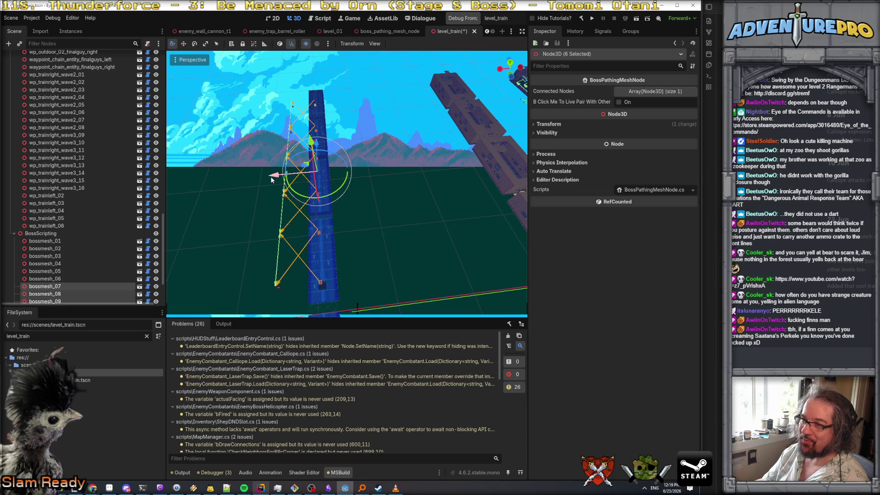
Clear the selection and orbit to a side view with the path running up the screen.
scroll(86, 273, "down", 3)
right_click(72, 266)
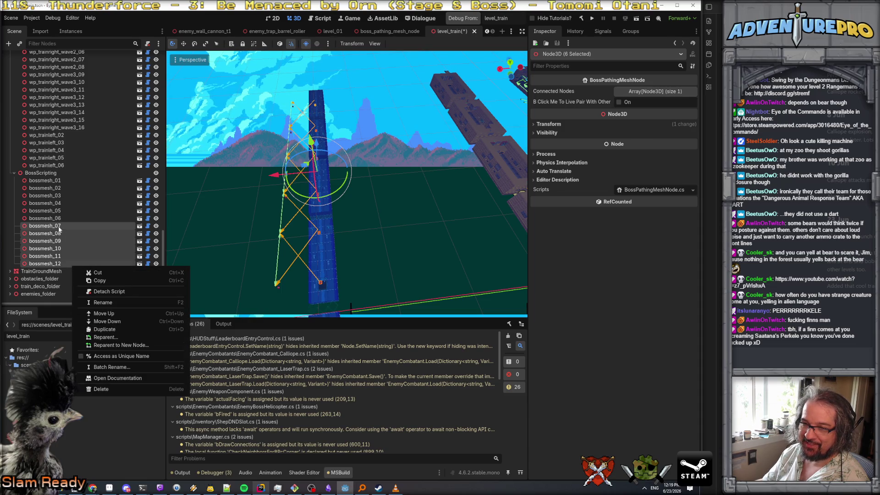
key("Escape")
left_click(340, 182)
mouse_move(346, 183)
left_mouse_down()
mouse_move(284, 184)
mouse_move(484, 200)
left_mouse_up()
mouse_move(312, 265)
left_mouse_down()
mouse_move(275, 261)
mouse_move(312, 261)
left_mouse_up()
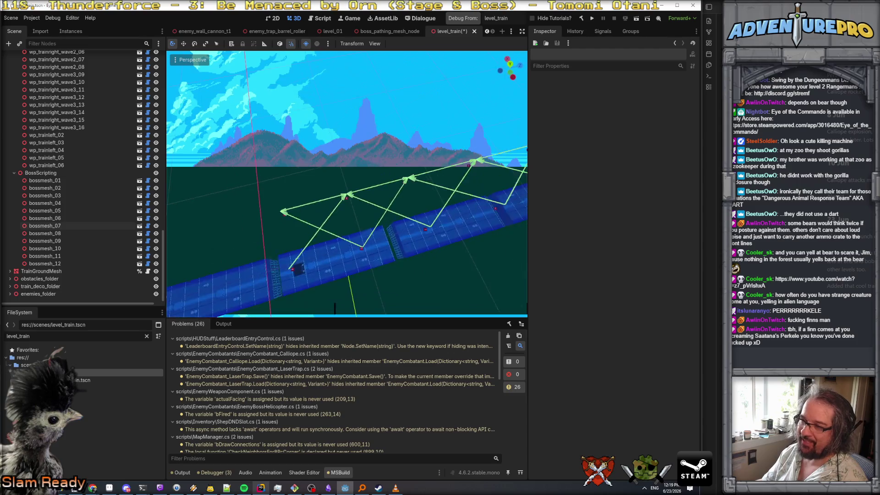
Live-pair bossmesh_01 with bossmesh_07.
left_click(284, 213)
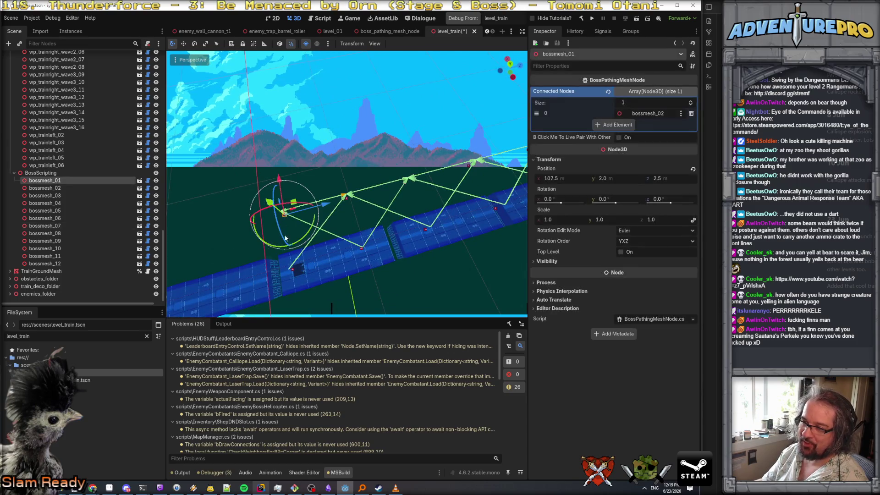
left_click(292, 269, "shift")
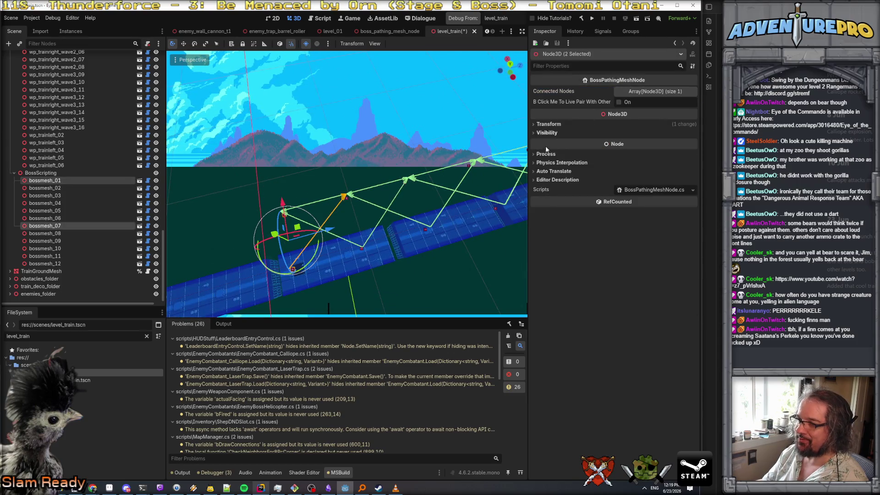
left_click(618, 103)
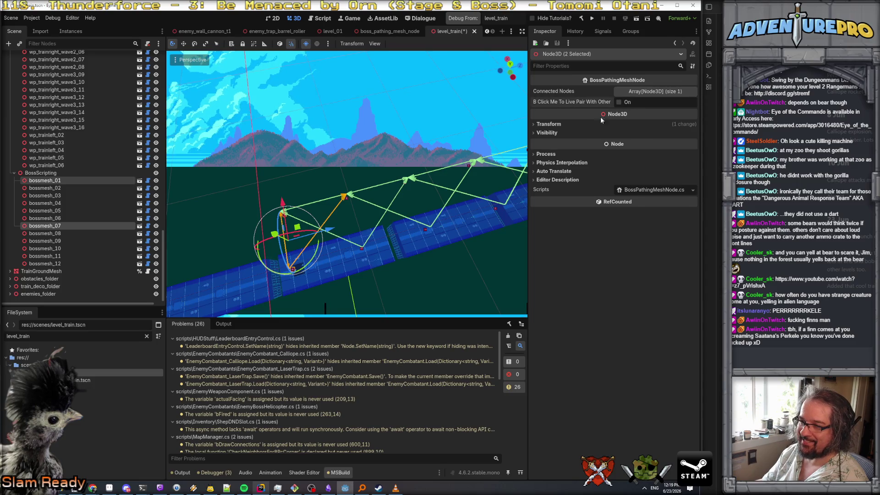
left_click(358, 212)
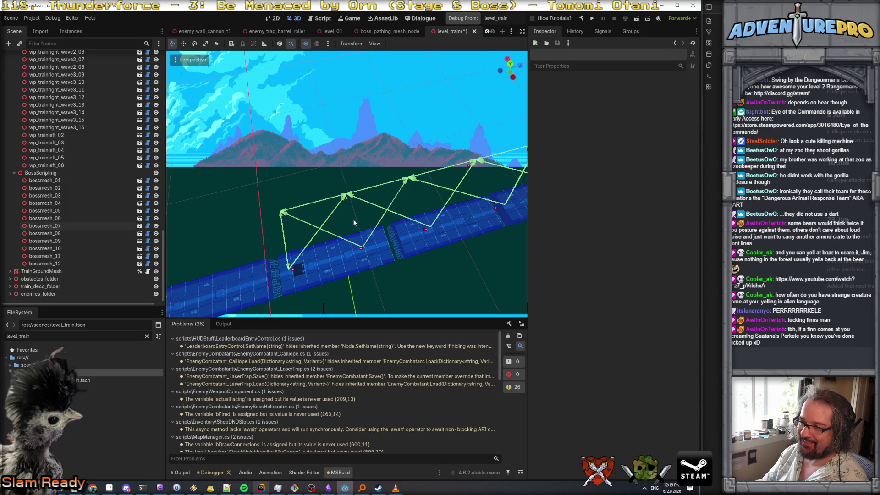
left_click(290, 273)
left_click(361, 247)
mouse_move(361, 246)
left_mouse_down()
mouse_move(315, 308)
mouse_move(397, 254)
left_mouse_up()
Live-pair bossmesh_08 with bossmesh_07, and bossmesh_02 with bossmesh_08.
left_click(395, 239)
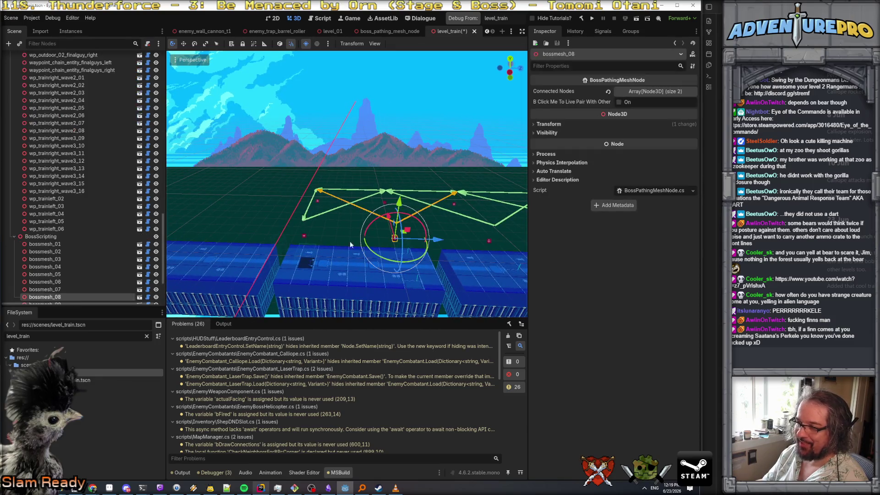
left_click(303, 236, "shift")
left_click(620, 101)
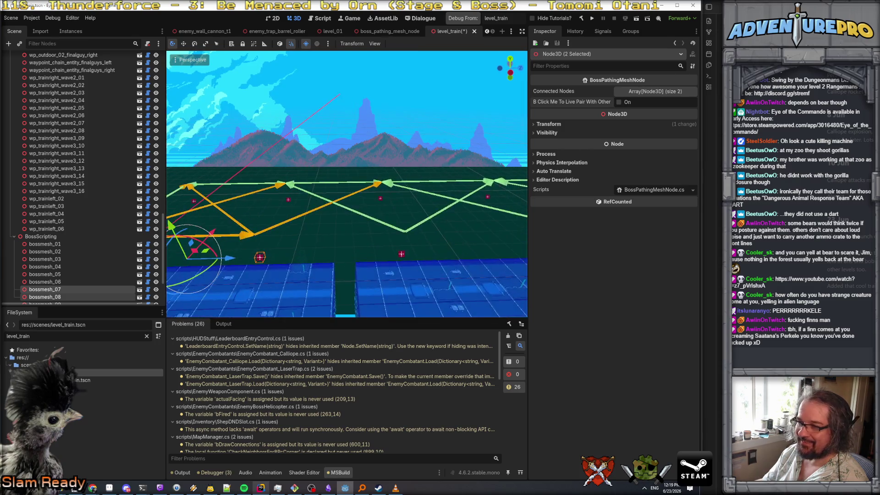
key("w")
left_click(319, 229)
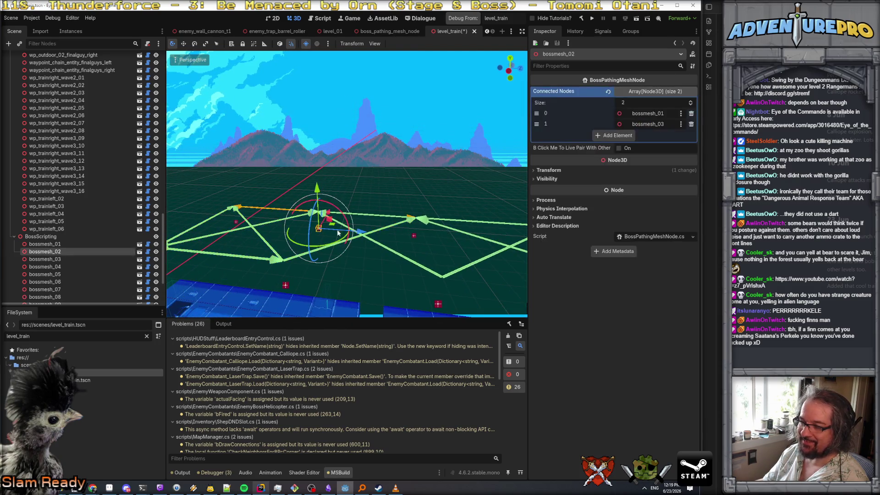
left_click(286, 286, "shift")
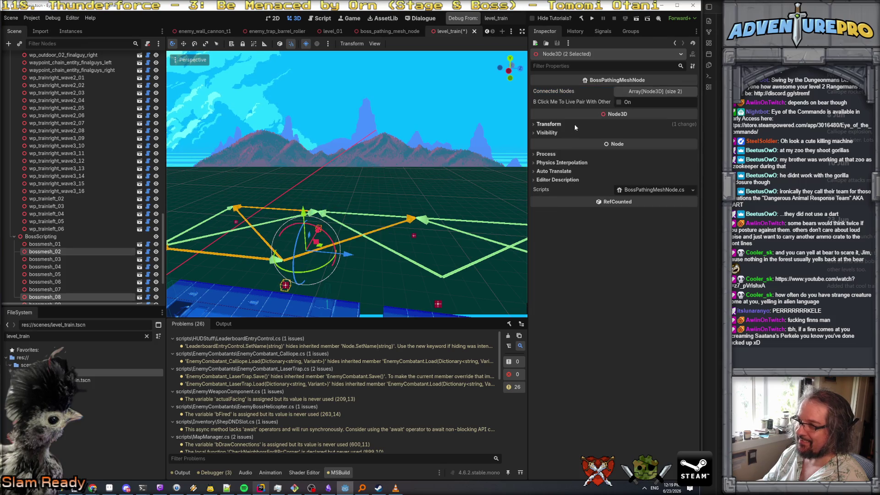
left_click(618, 102)
Select bossmesh_08 to verify its four connections and view the path from the side.
key("s")
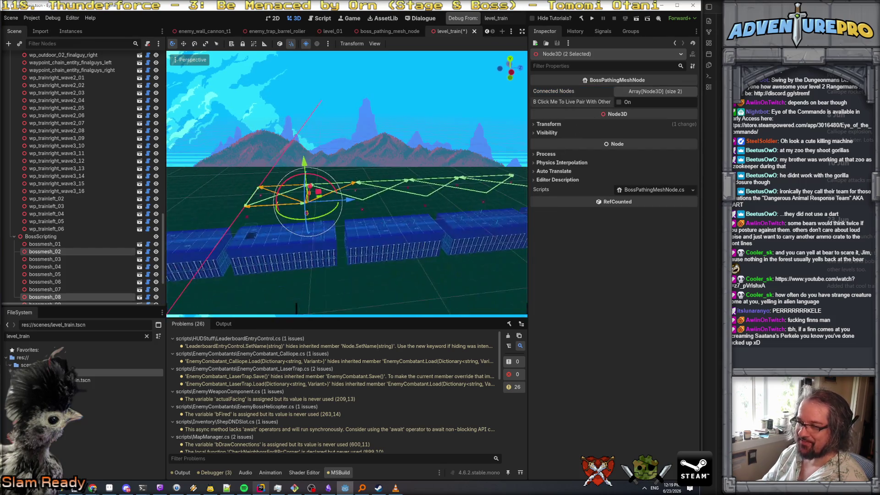
left_click(328, 261)
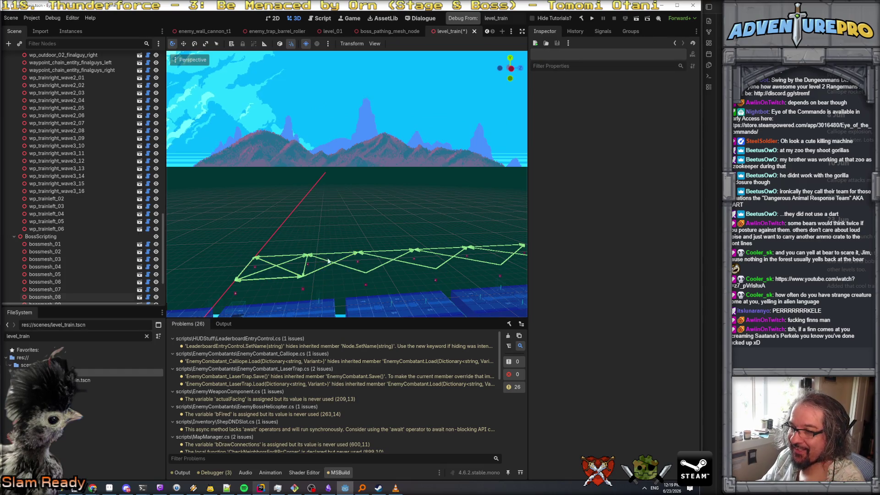
left_click(303, 290)
key("w")
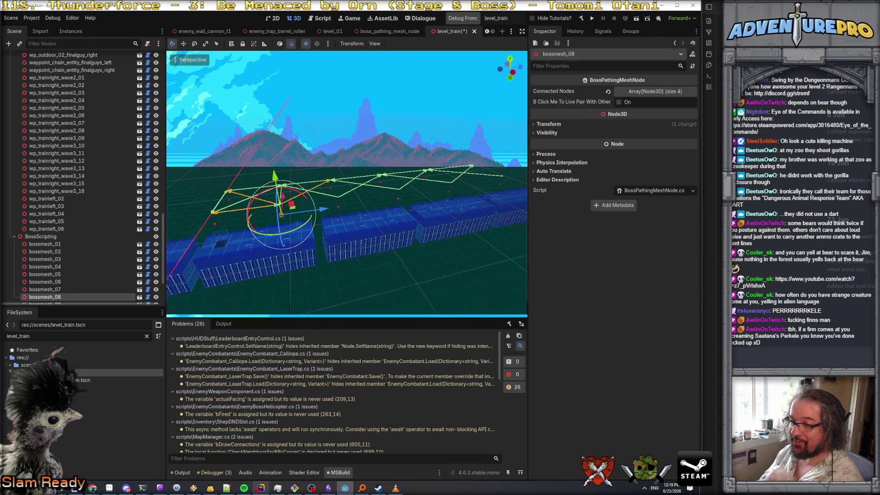
left_click_drag(341, 212, 342, 212)
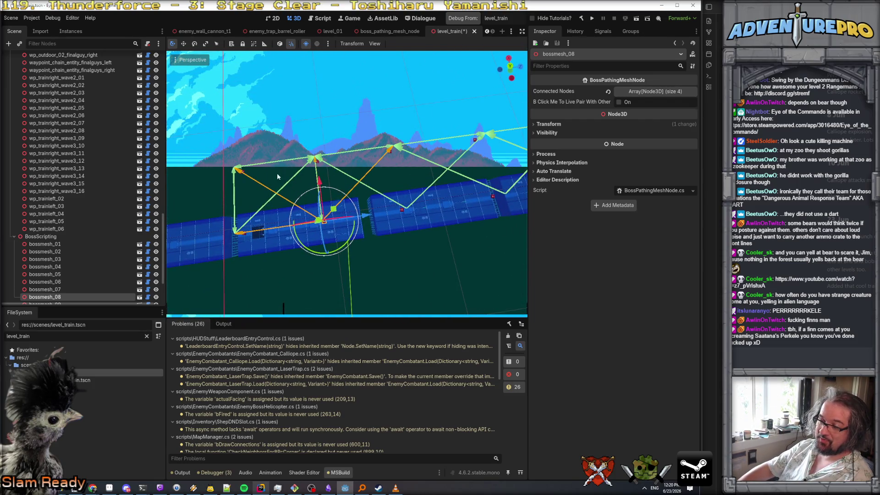
View the lattice path from behind the train, then bring up BossPathingMeshNode.cs in Rider.
left_click_drag(418, 239, 419, 240)
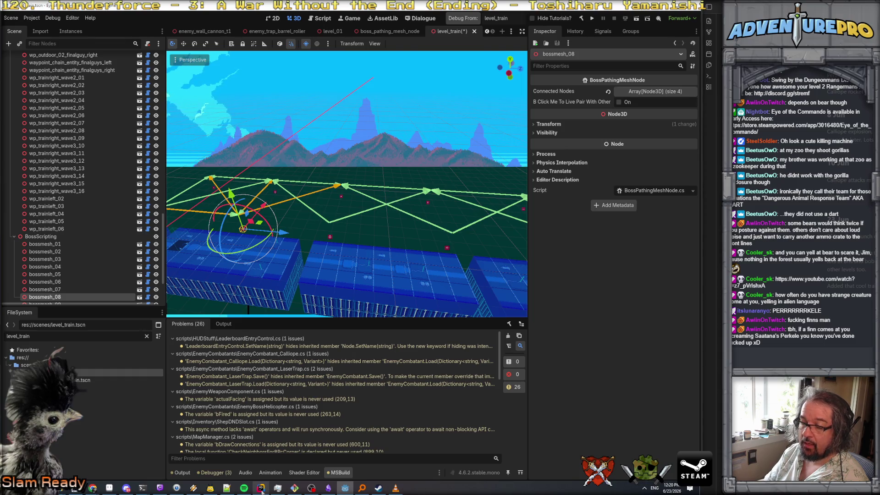
left_click(260, 488)
scroll(421, 220, "down", 10)
Delete the 1.0f Y offset lines for selfLoc and destLoc in Editor_PointToNeighbors.
scroll(415, 175, "up", 1)
left_click(424, 167)
triple_click(425, 168)
key("Delete")
double_click(444, 155)
type("my")
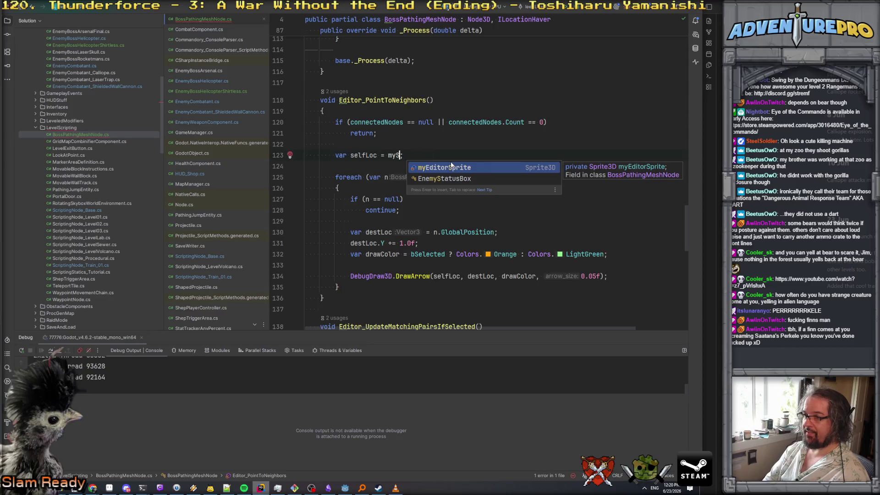
type("Sprite.")
key("Escape")
key("ctrl+z")
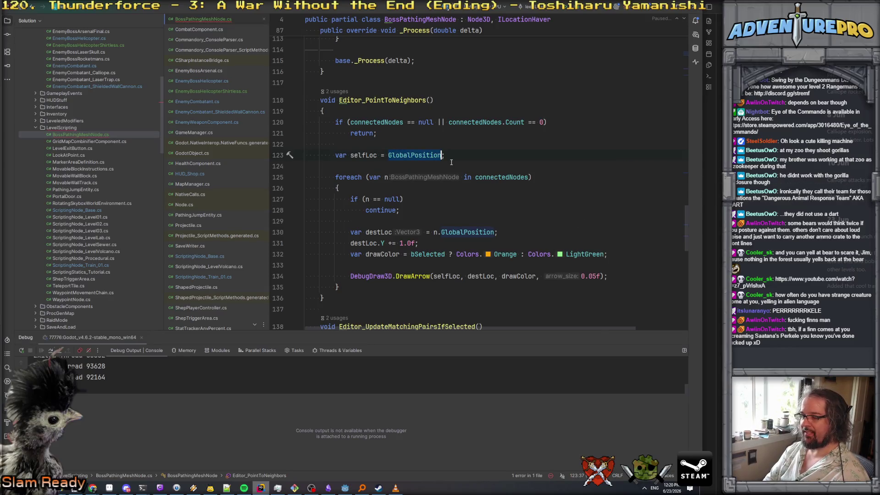
triple_click(514, 239)
key("Delete")
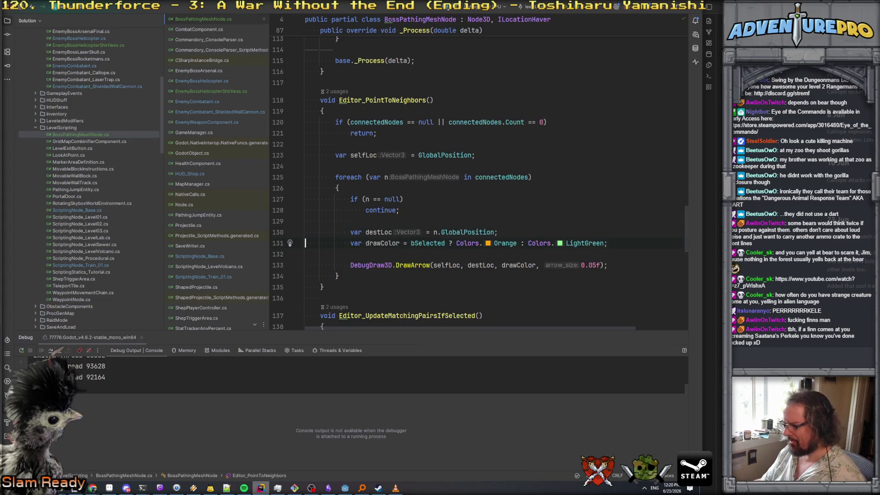
key("alt+Tab")
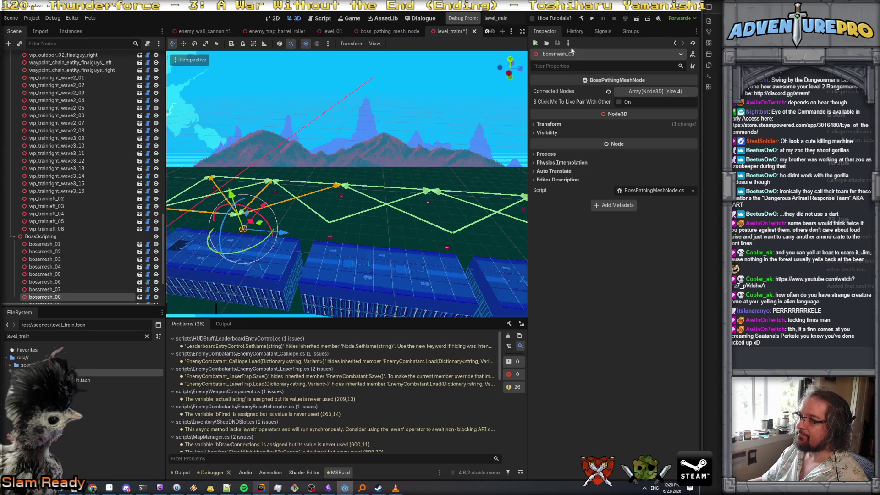
Rebuild the C# project (26 warnings) and reselect bossmesh_08 to inspect the direct arrows.
left_click(580, 19)
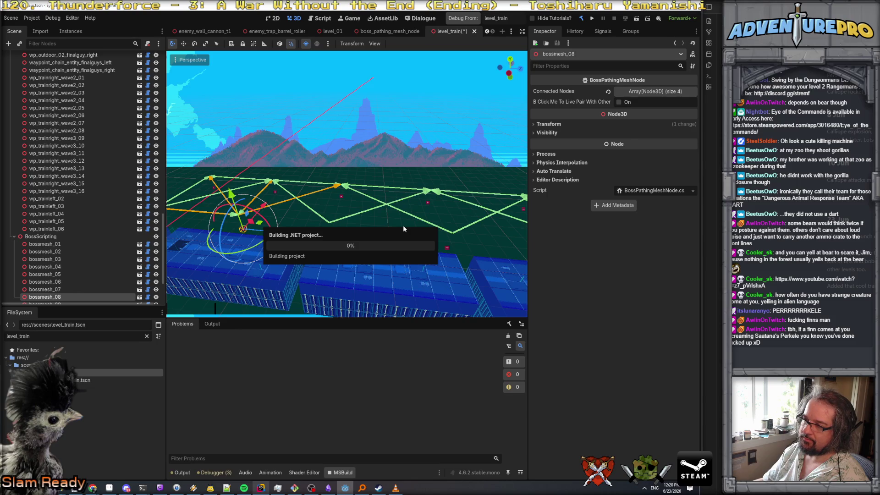
right_click(396, 208)
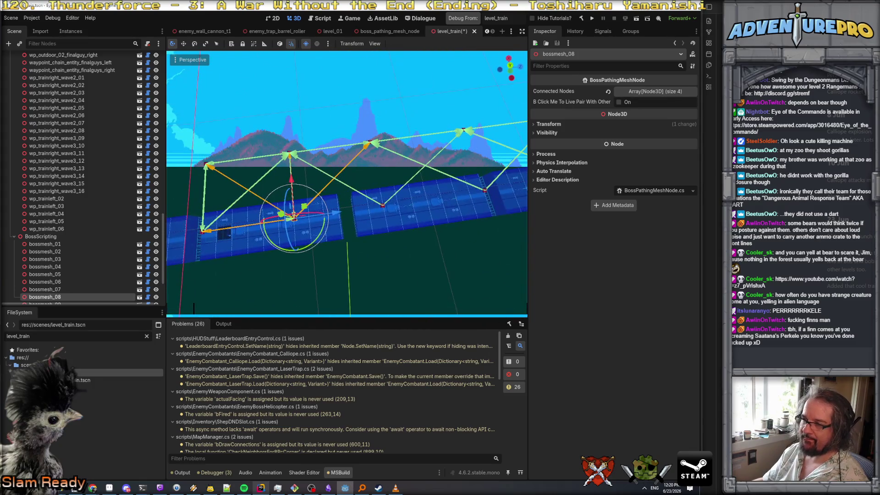
left_click(362, 249)
left_click(294, 219)
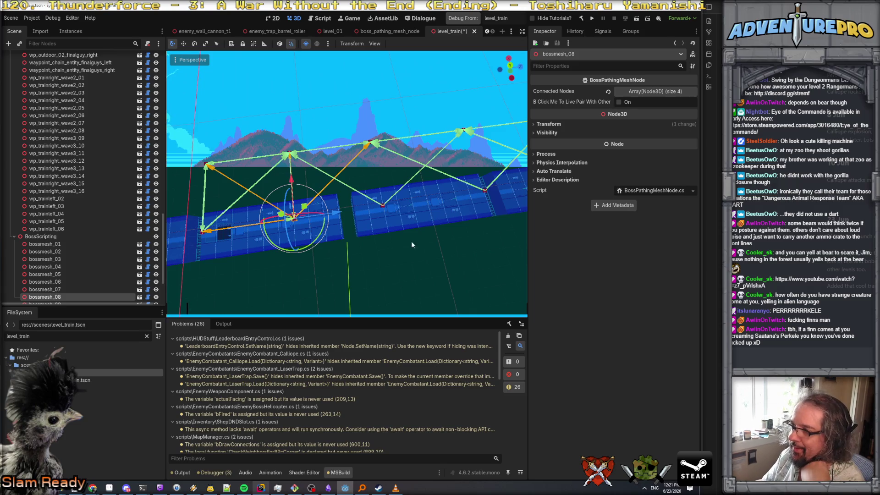
left_click_drag(304, 223, 315, 224)
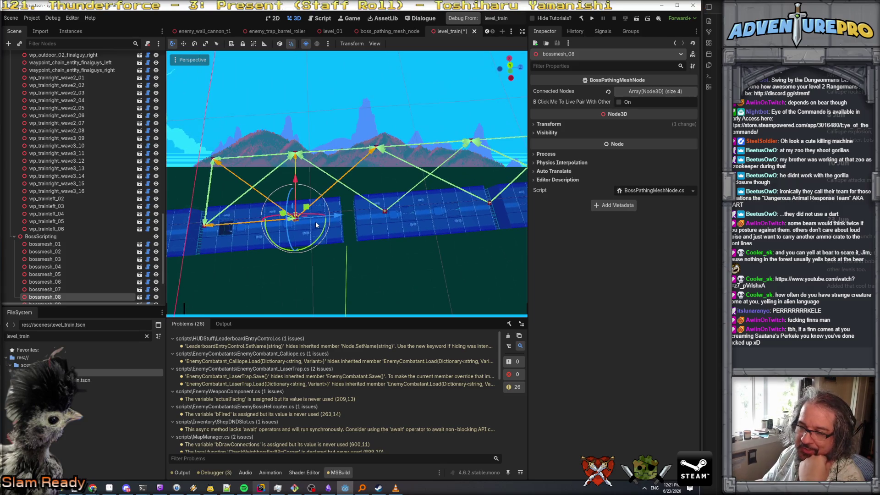
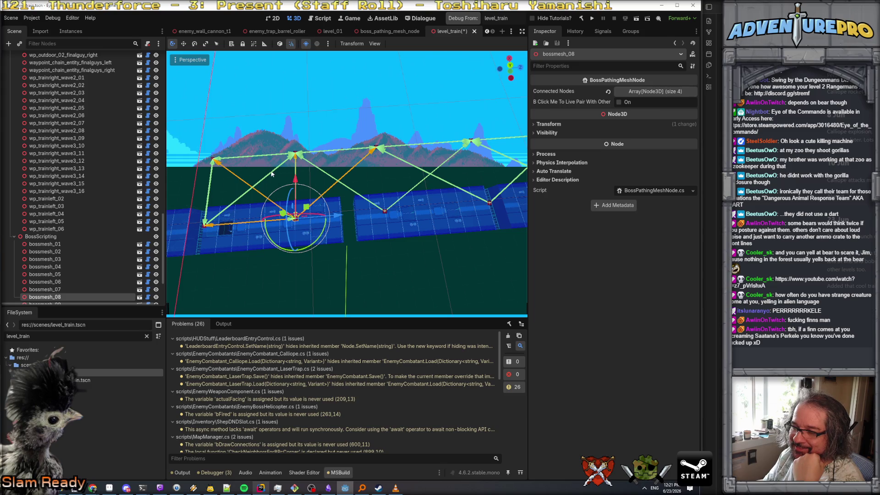
Pair bossmesh_03 with bossmesh_08 by selecting both pathing nodes in the viewport.
left_click(385, 212, "shift")
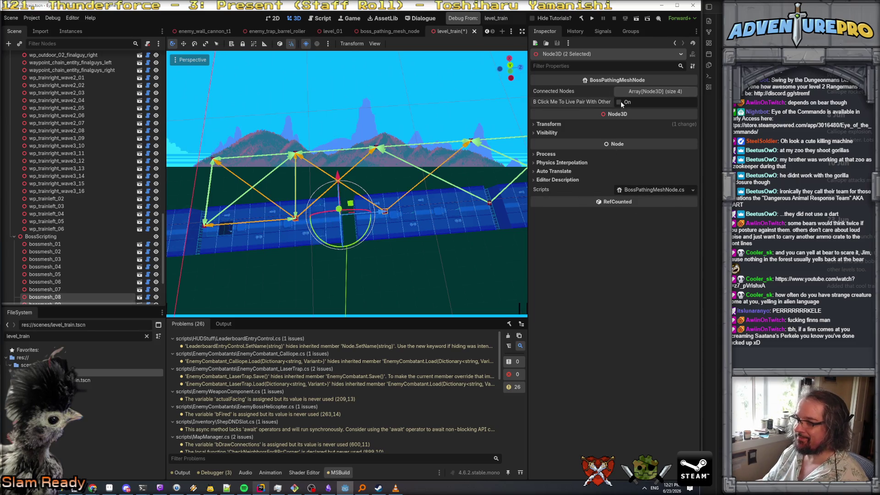
left_click(377, 147)
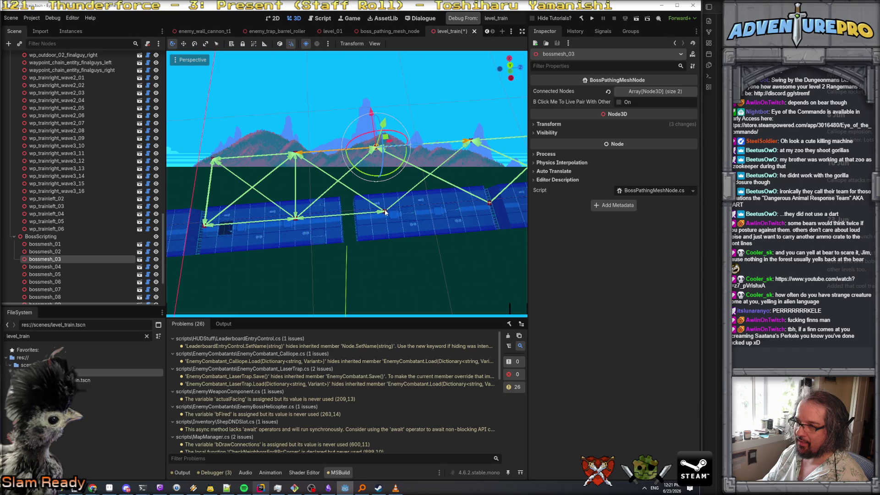
left_click(296, 219, "shift")
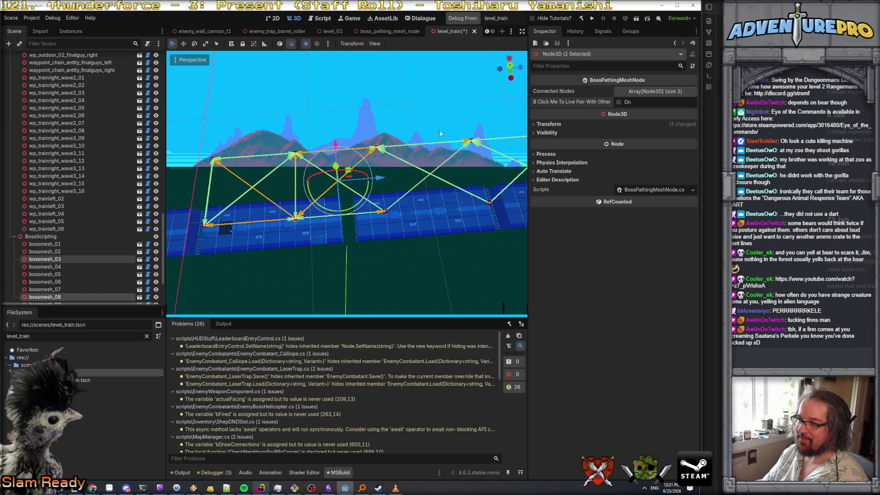
left_click(383, 145)
Reselect bossmesh_03 and orbit along the train cars to confirm its three neighbour arrows.
left_click(376, 147)
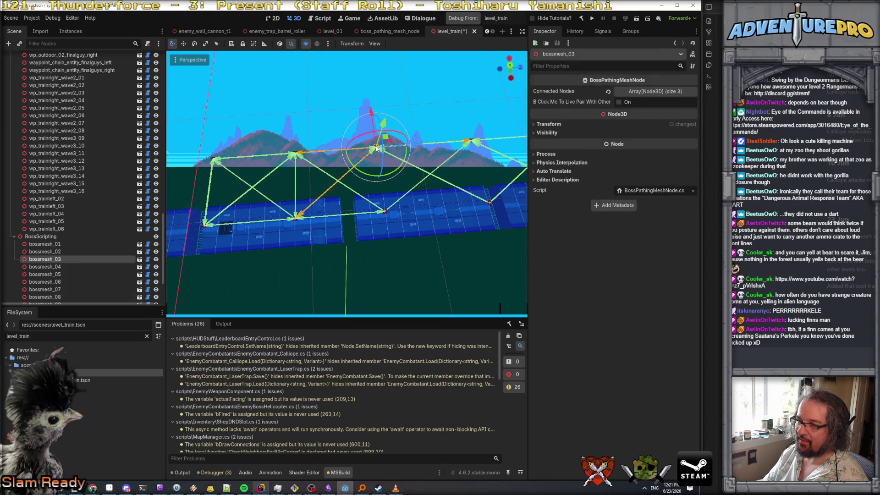
mouse_move(458, 140)
left_mouse_down()
mouse_move(414, 185)
mouse_move(362, 208)
left_mouse_up()
scroll(347, 183, "down", 3)
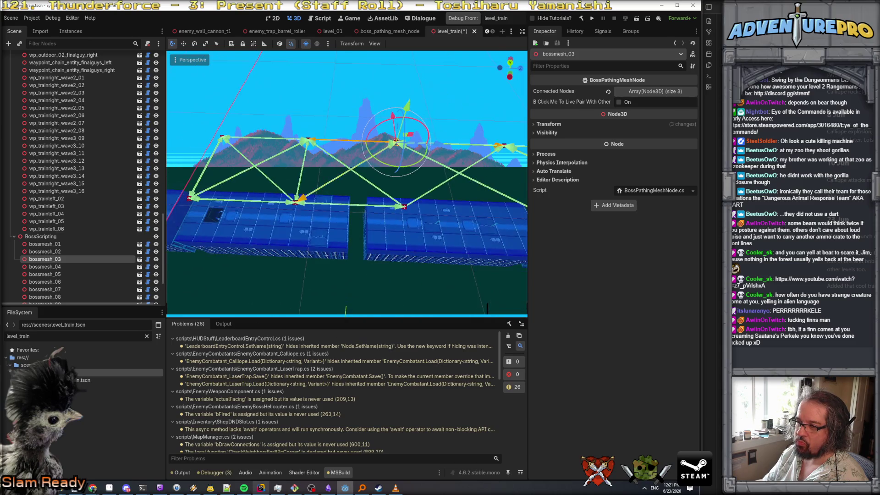
scroll(347, 184, "up", 4)
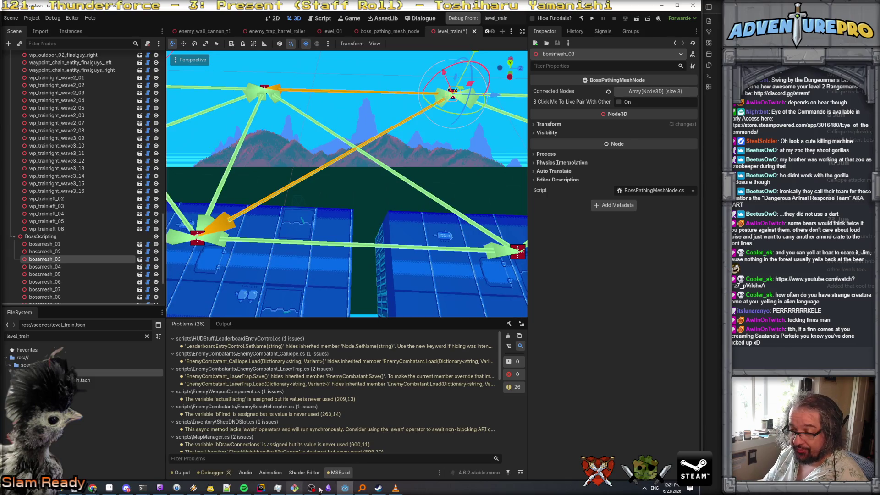
Bring up the pathing node script in Rider at the end of the drawColor line.
left_click(260, 488)
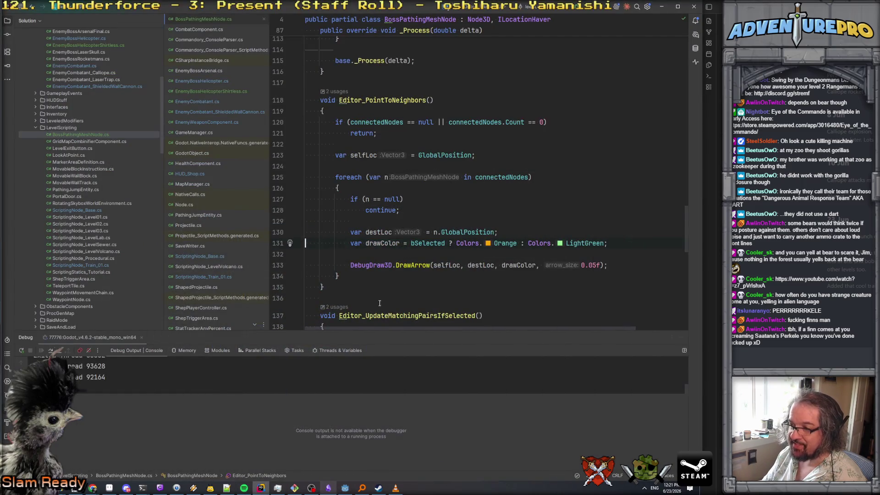
scroll(383, 298, "down", 10)
scroll(382, 297, "up", 8)
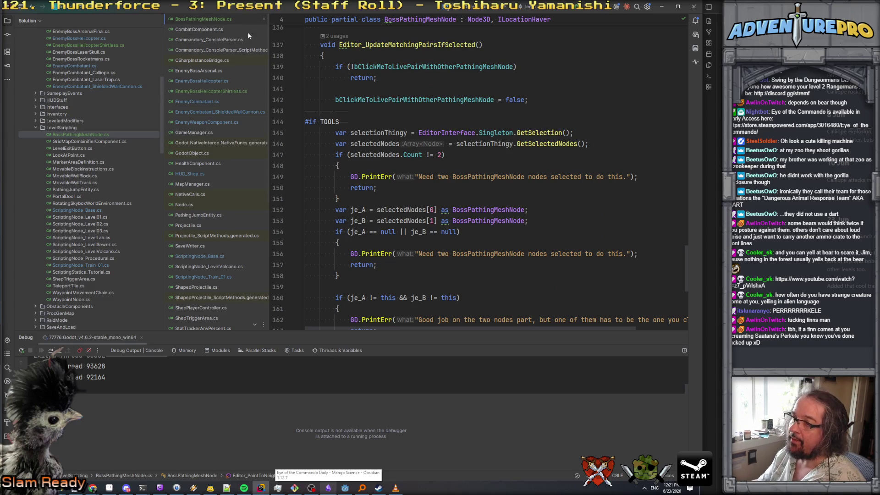
scroll(427, 181, "up", 8)
left_click(628, 272)
Add an 'if (!bSelected)' condition below the drawColor assignment.
key("Return")
type("if( bS")
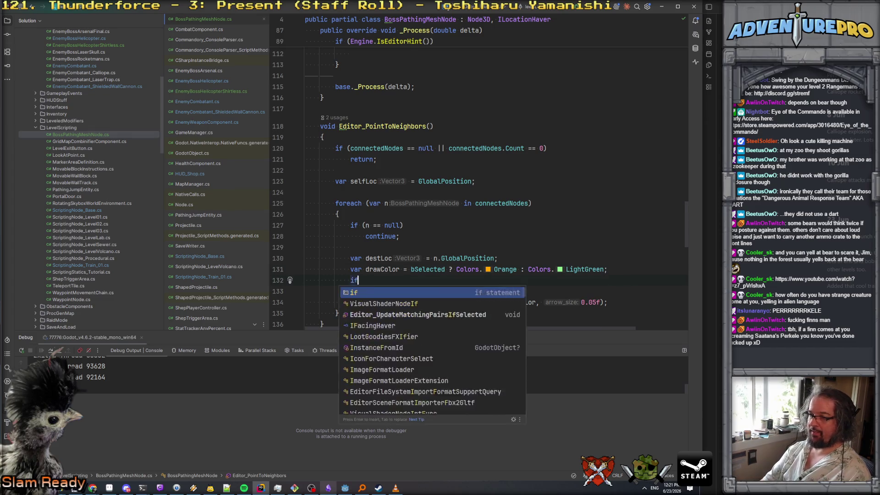
key("Left")
key("Left")
type("!")
key("Right")
key("Right")
type("l)")
key("Left")
key("Left")
key("BackSpace")
type("e")
key("Return")
Set drawColor.A = 0.5f under the condition, then rebuild the C# project in Godot.
key("End")
key("Return")
type("dr")
key("Return")
type(".A ")
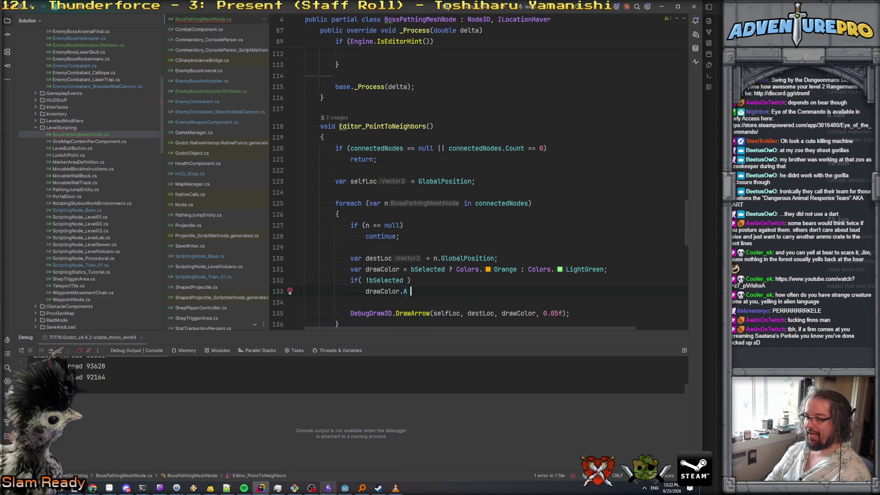
type("= 0.5f;")
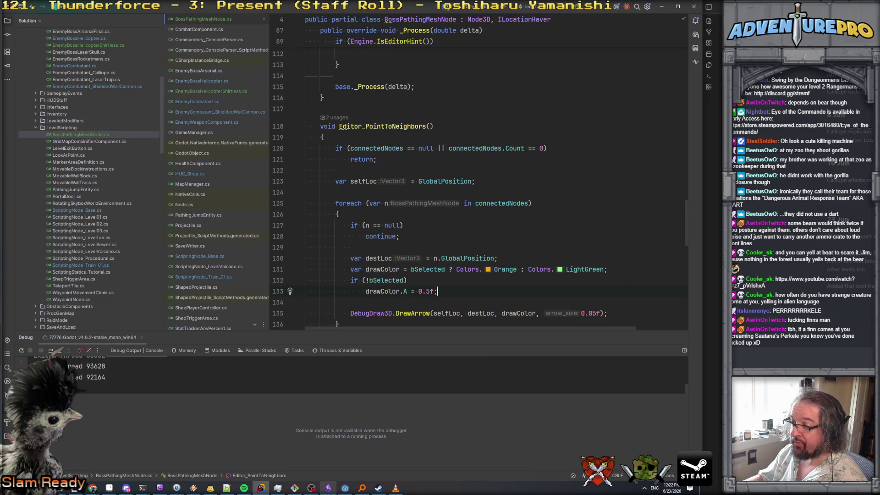
key("alt+Tab")
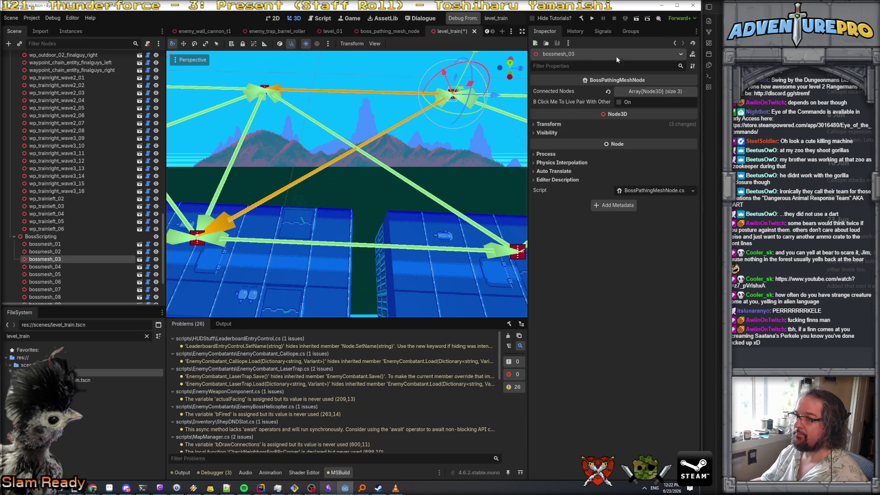
left_click(580, 20)
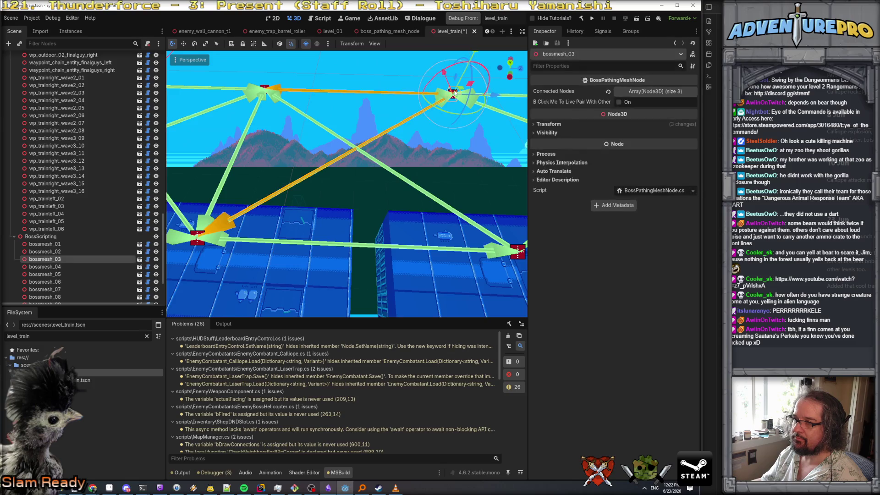
Fly the camera around the boss path arrows over the track, then jump to DrawArrow's definition in Rider.
key("w")
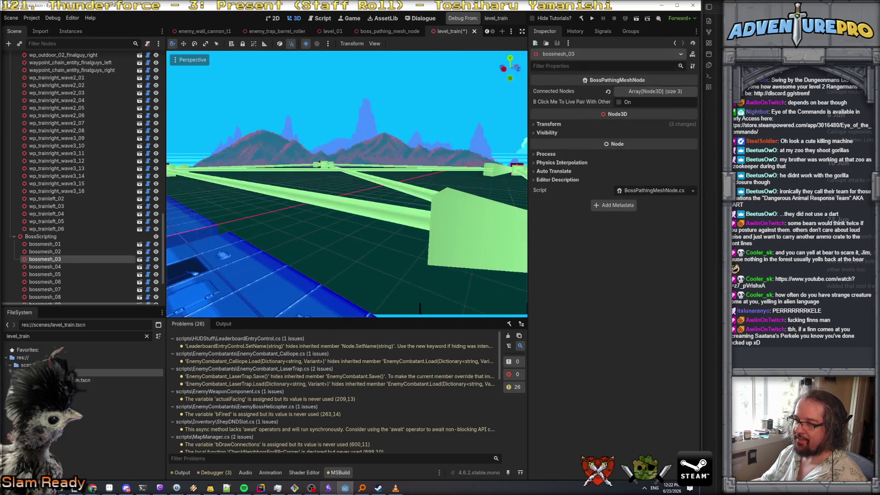
key("s")
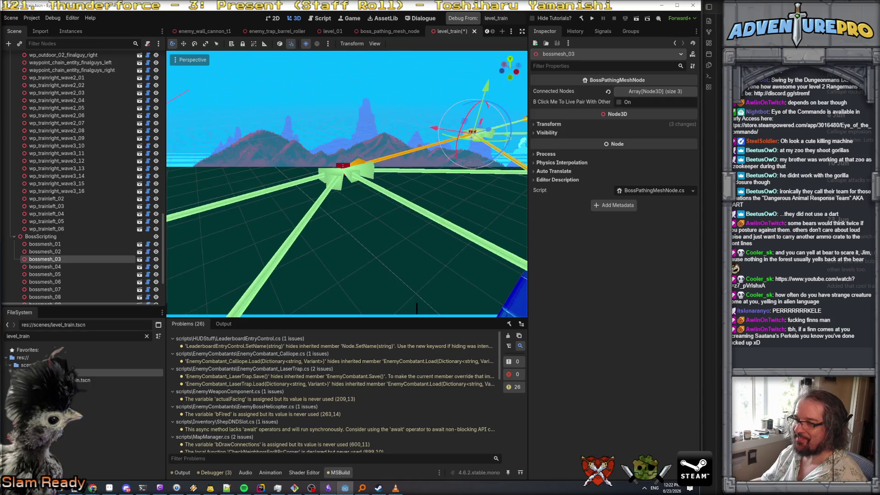
key("s")
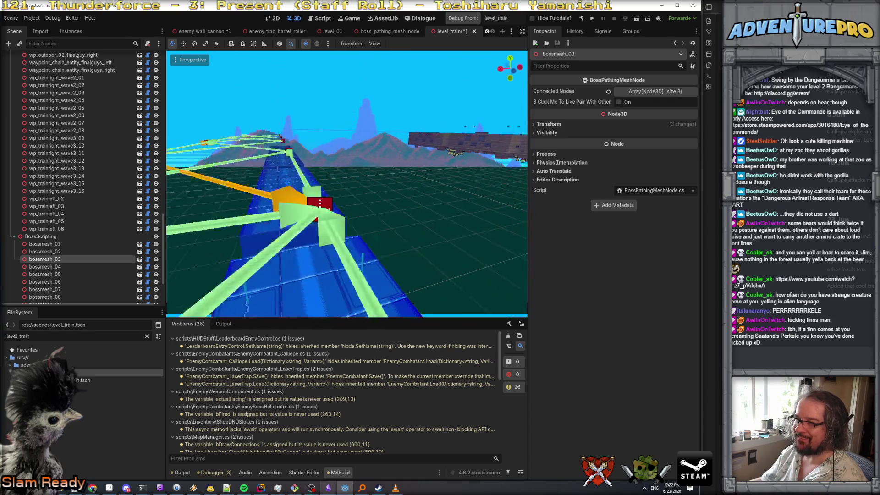
key("w")
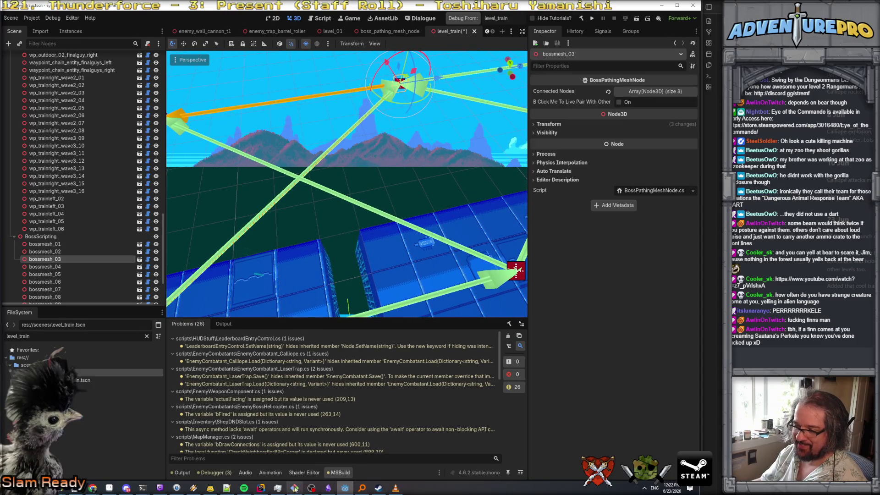
key("alt+Tab")
left_click(411, 313, "ctrl")
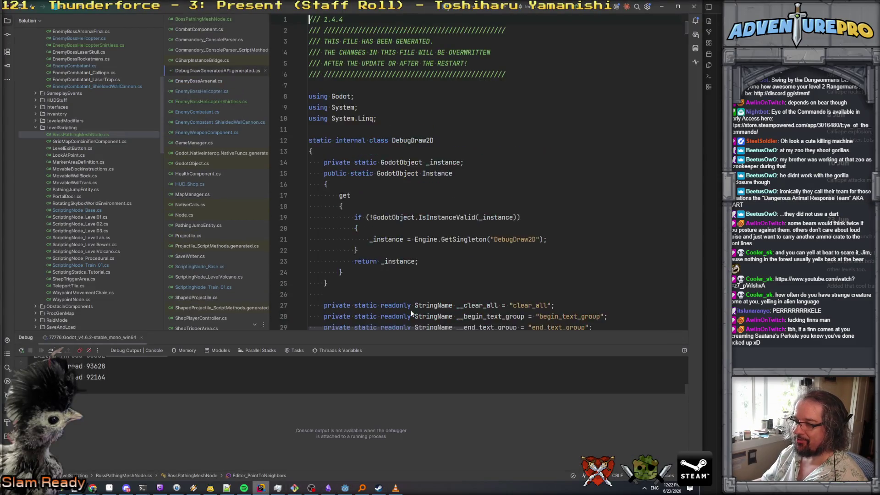
Browse the DebugDraw API source, then navigate back to Editor_PointToNeighbors in BossPathingMeshNode.cs.
scroll(465, 161, "right", 5)
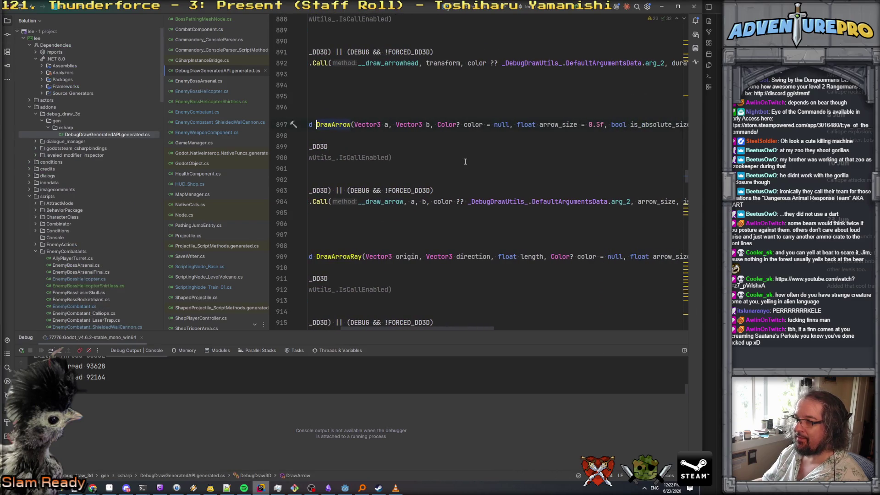
scroll(513, 144, "right", 3)
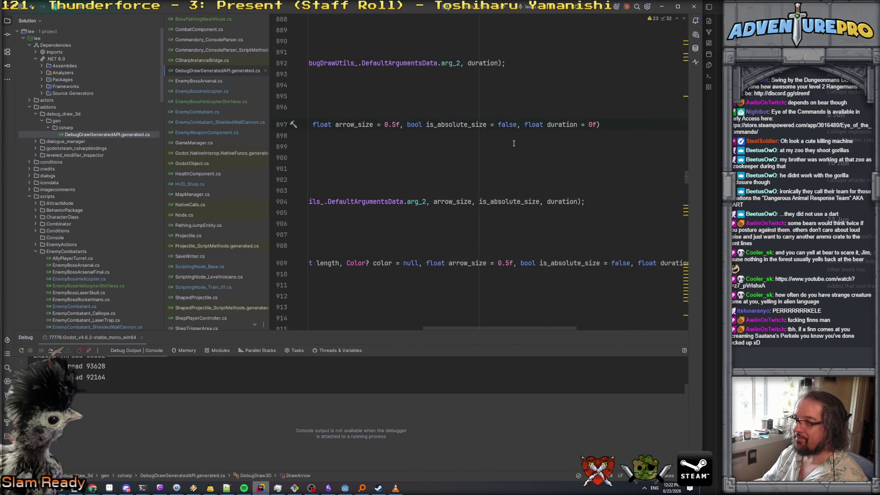
scroll(513, 144, "left", 3)
scroll(514, 143, "left", 5)
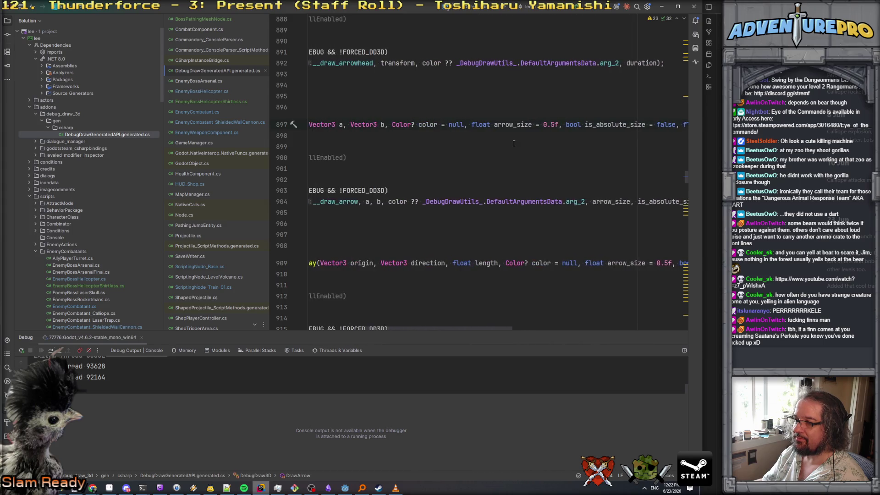
scroll(514, 143, "left", 2)
scroll(513, 143, "down", 3)
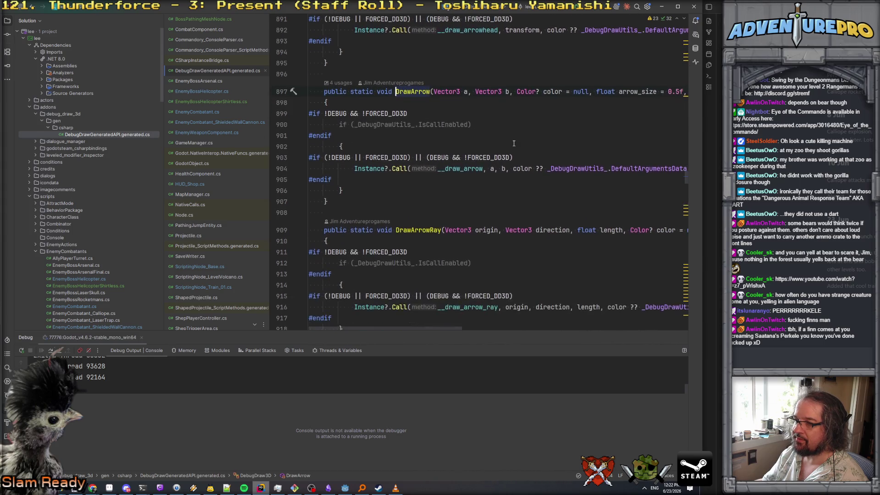
scroll(513, 143, "down", 6)
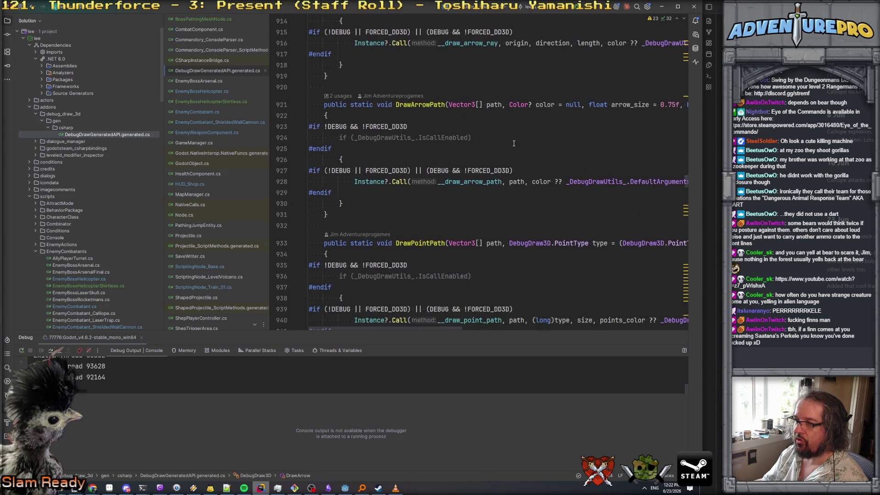
scroll(513, 144, "right", 8)
scroll(513, 143, "up", 2)
scroll(514, 143, "up", 1)
scroll(513, 143, "down", 3)
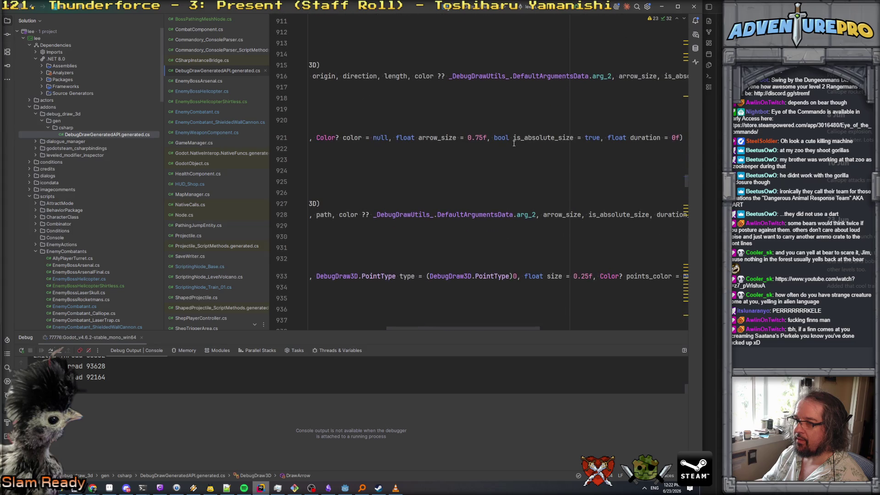
scroll(513, 143, "down", 2)
scroll(514, 144, "left", 3)
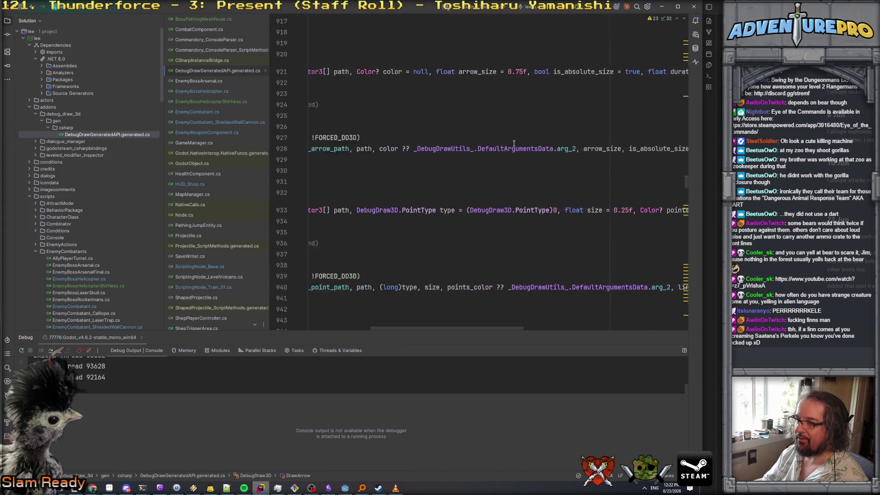
scroll(514, 143, "down", 1)
scroll(513, 143, "down", 9)
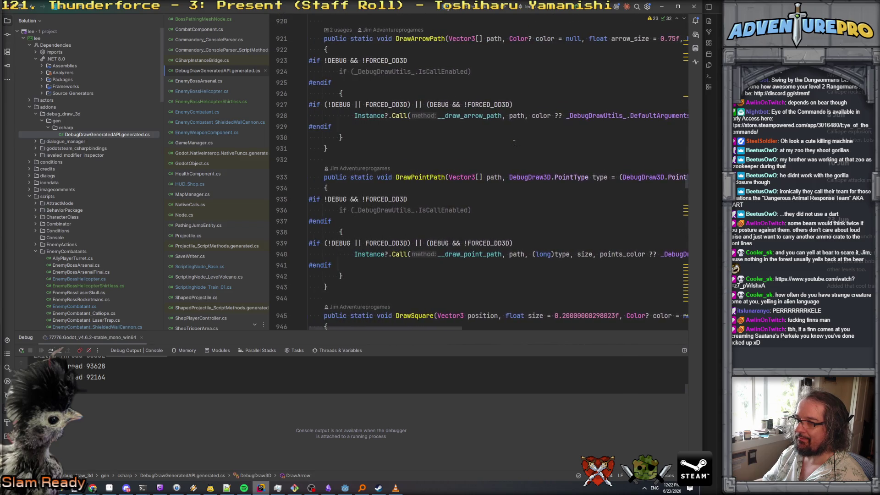
scroll(514, 143, "up", 20)
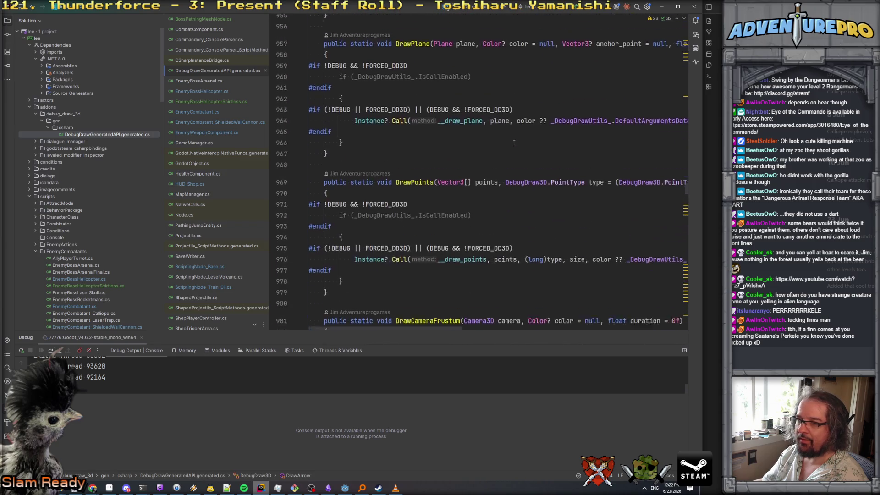
scroll(514, 143, "up", 20)
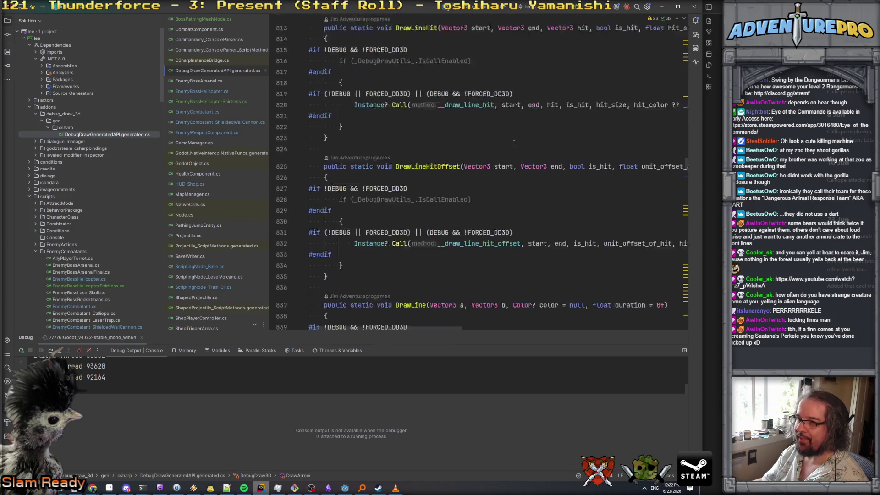
scroll(513, 143, "up", 20)
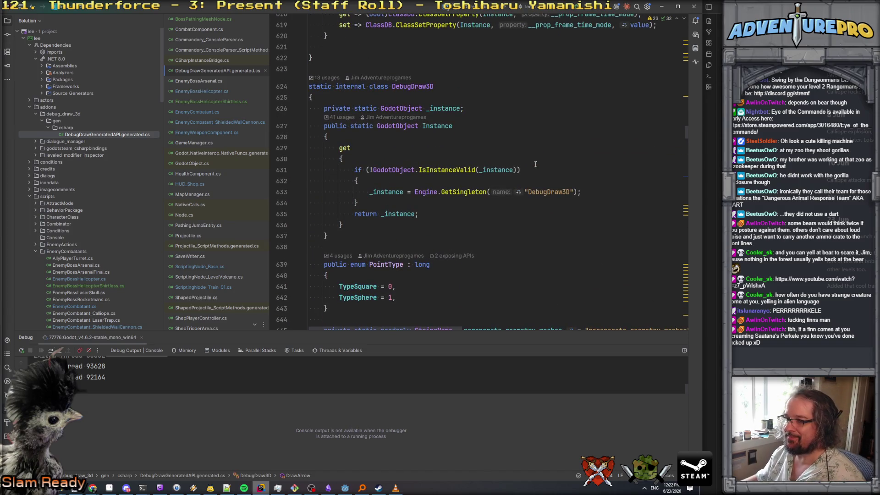
scroll(535, 164, "up", 6)
scroll(505, 208, "down", 7)
scroll(505, 208, "up", 14)
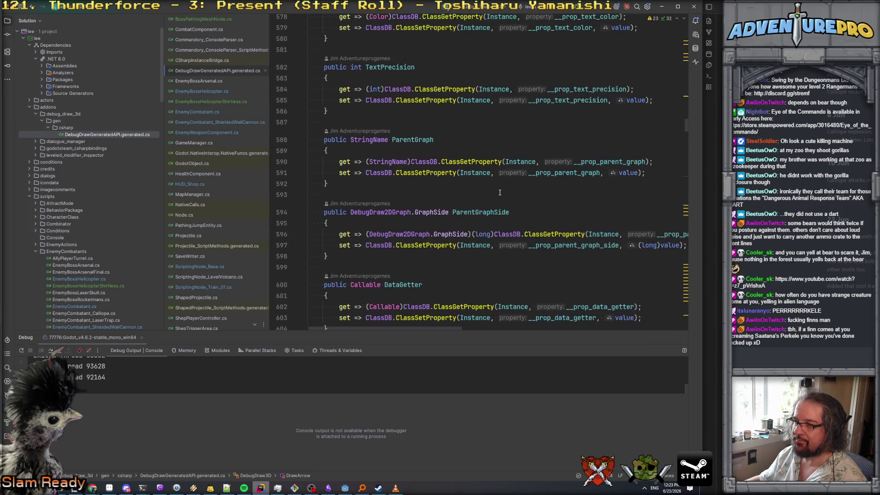
scroll(522, 179, "up", 4)
key("ctrl+minus")
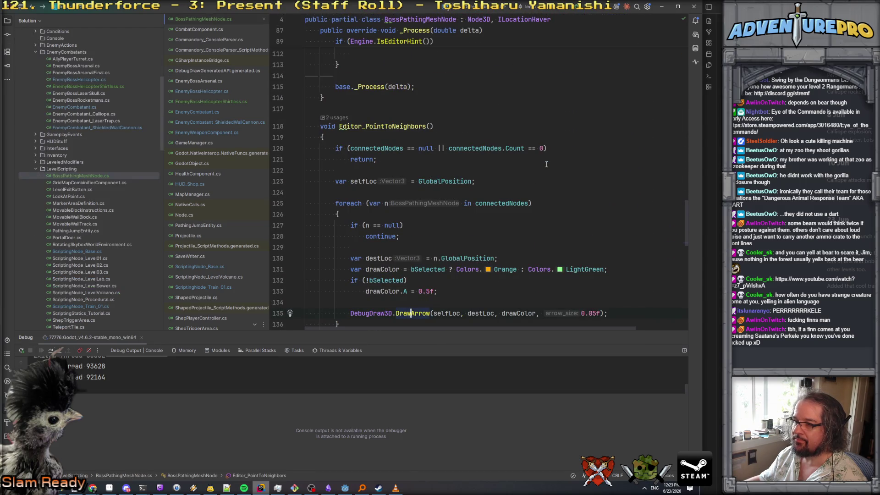
key("alt+Tab")
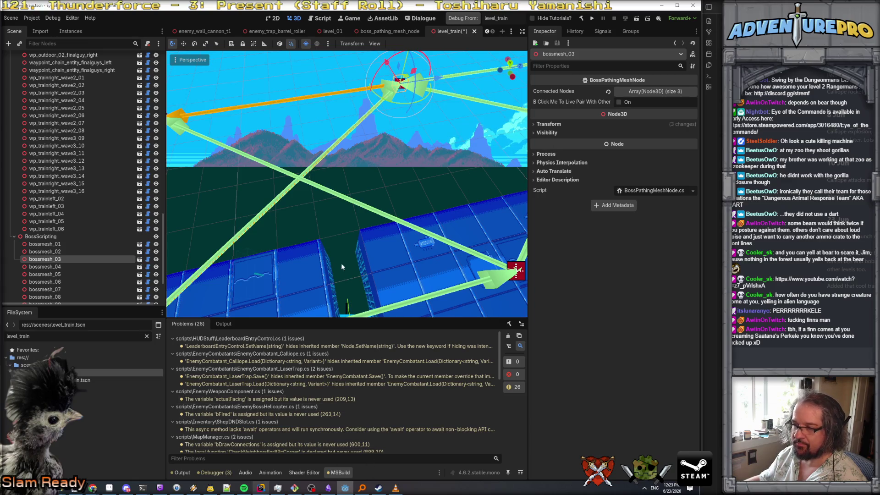
Orbit across the train cars' pathing arrows, then return to the DrawArrow size value in Rider.
scroll(375, 253, "up", 2)
left_click_drag(347, 183, 238, 184)
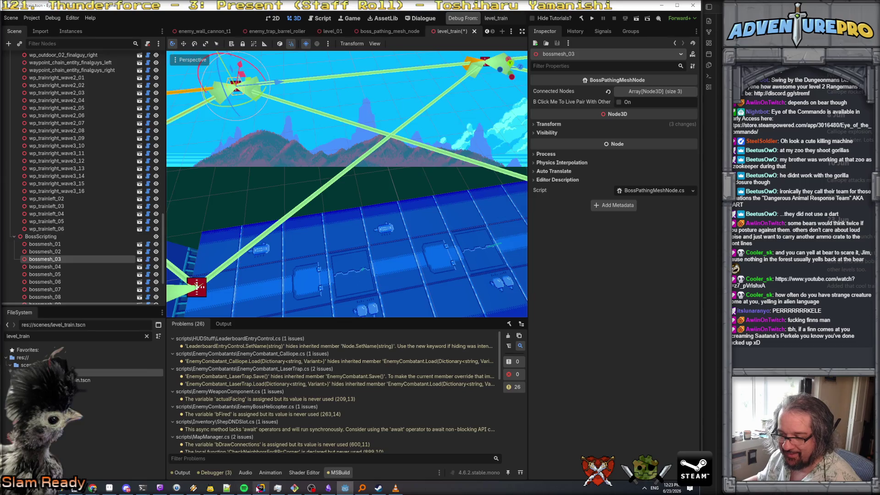
left_click(259, 489)
scroll(478, 269, "down", 1)
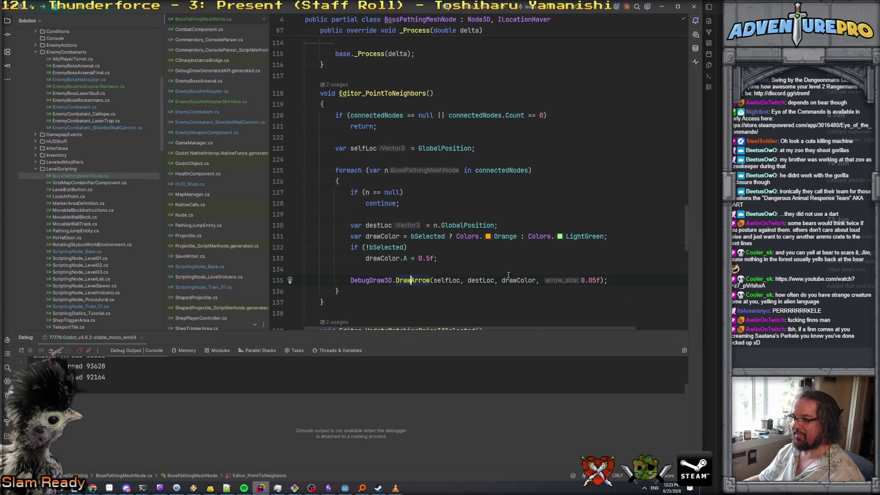
left_click(592, 280)
Change the DrawArrow size to 'bSelected ? 0.05f : 0.02f'.
key("Left")
key("Left")
key("Left")
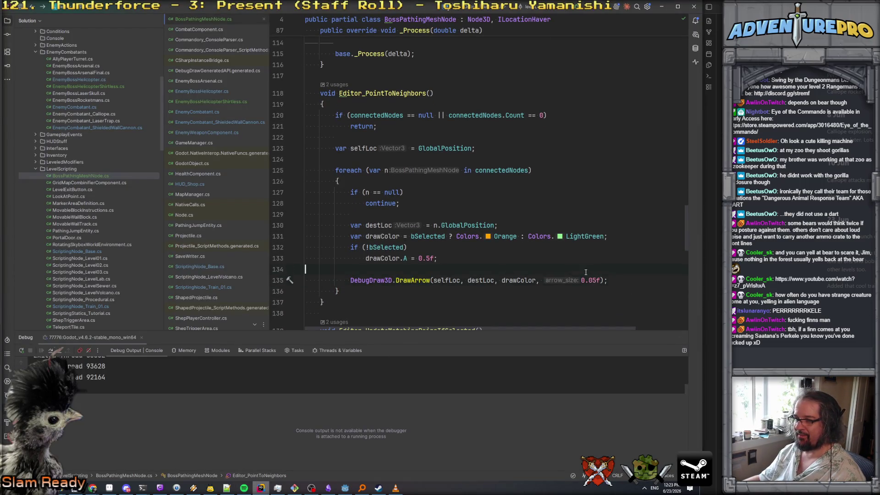
type("bSel")
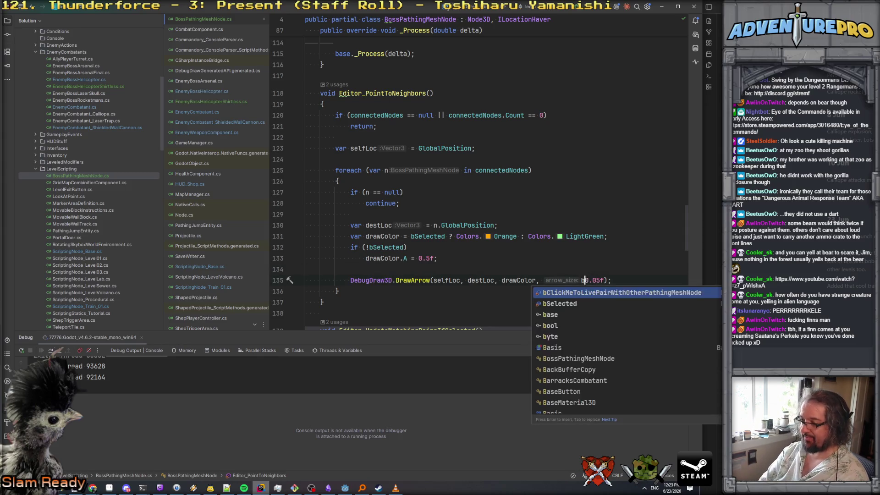
key("Tab")
type("? 0")
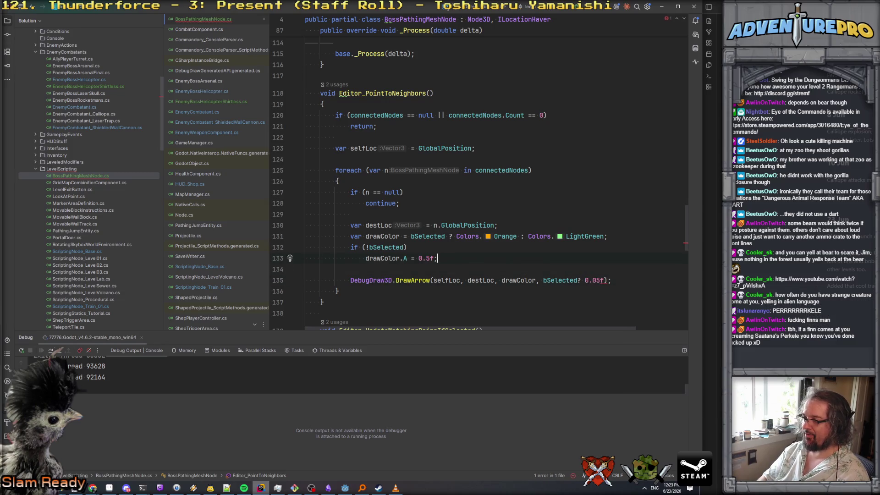
left_click(305, 291)
left_click(604, 280)
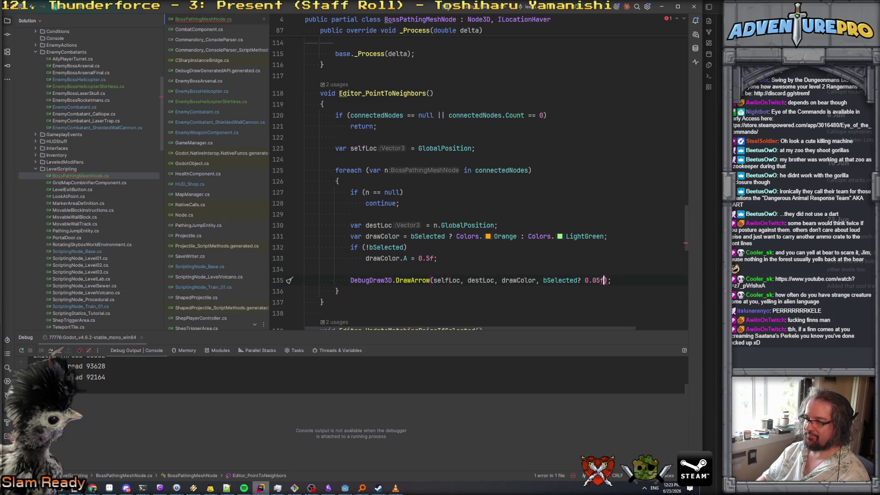
type(": b")
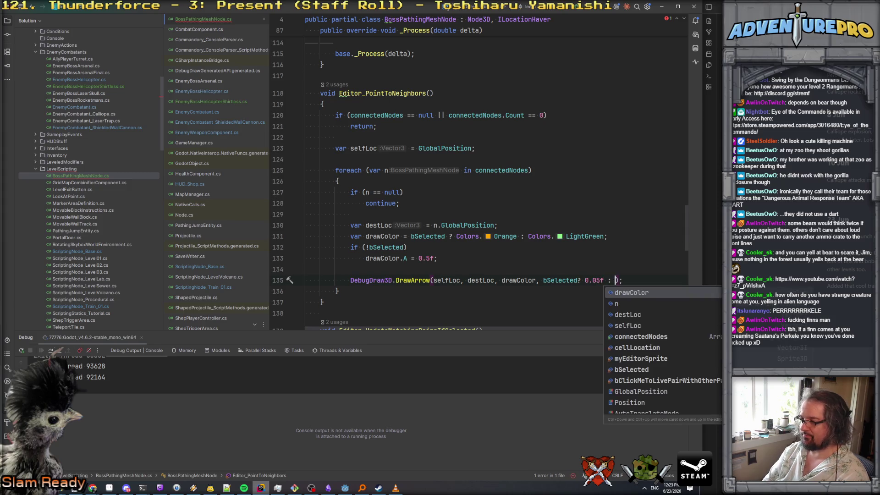
key("BackSpace")
type("00")
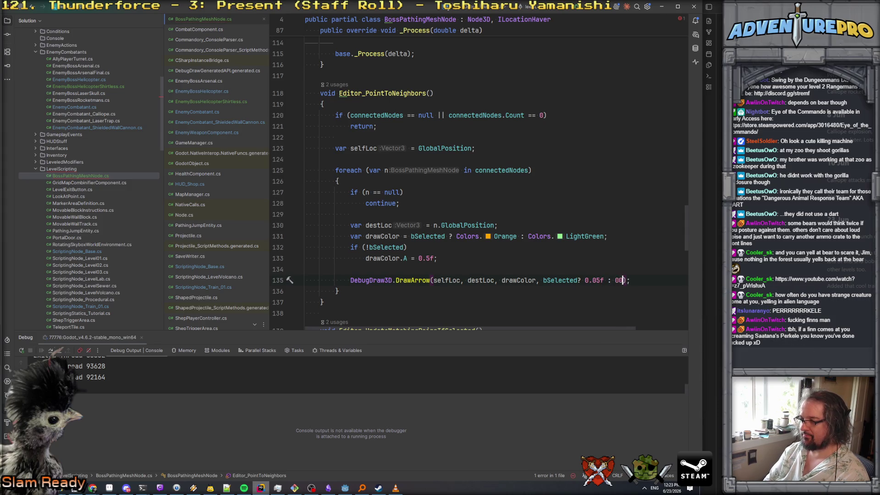
type(".02f")
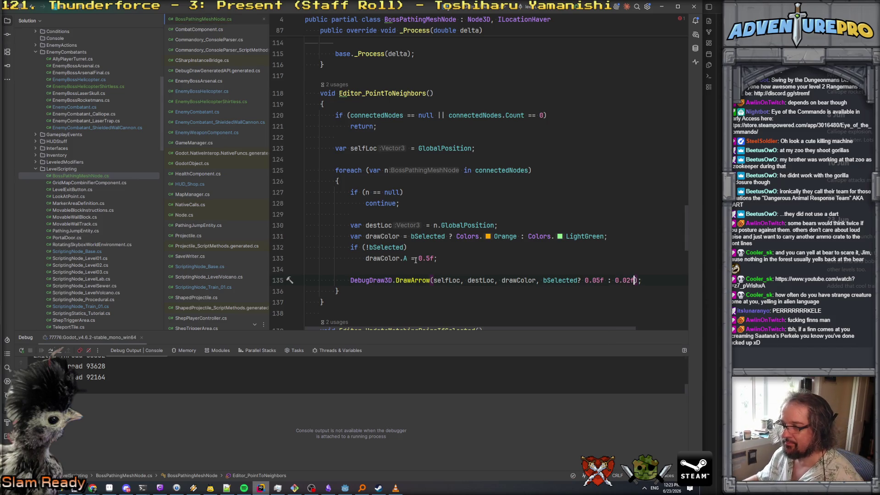
Lower the unselected nodes' arrow alpha to 0.1f and rebuild the project in Godot.
left_click(430, 258)
key("BackSpace")
type("1")
left_click(443, 258)
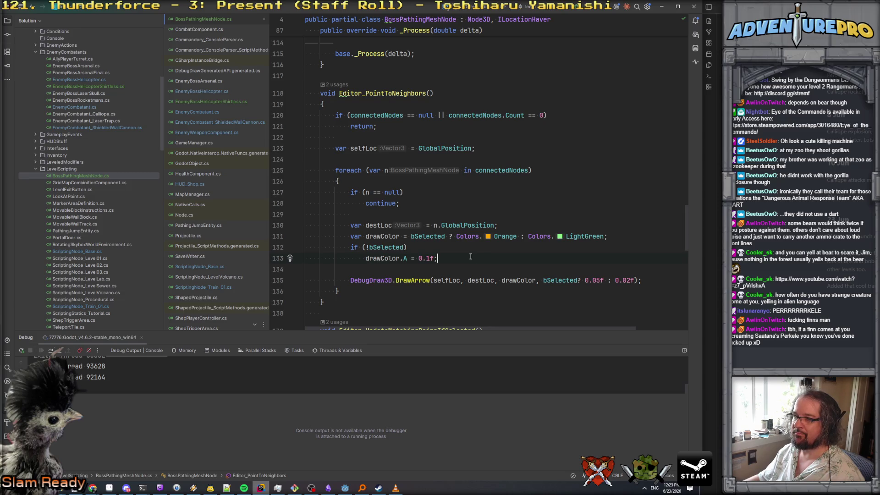
key("alt+Tab")
left_click(581, 18)
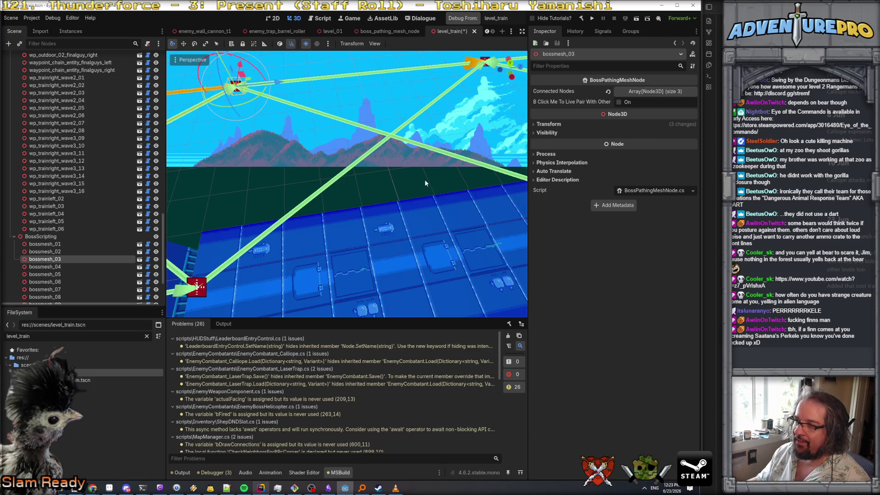
Orbit around bossmesh_03 to compare its bold arrows with the thin, faded ones over the train.
mouse_move(418, 211)
left_mouse_down()
mouse_move(376, 219)
mouse_move(329, 197)
left_mouse_up()
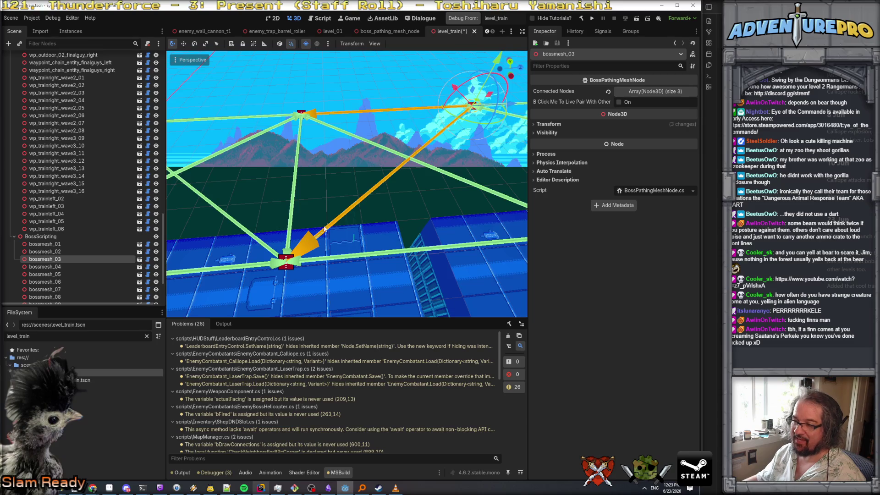
mouse_move(323, 265)
left_mouse_down()
mouse_move(339, 235)
mouse_move(325, 227)
left_mouse_up()
left_click_drag(170, 252, 396, 212)
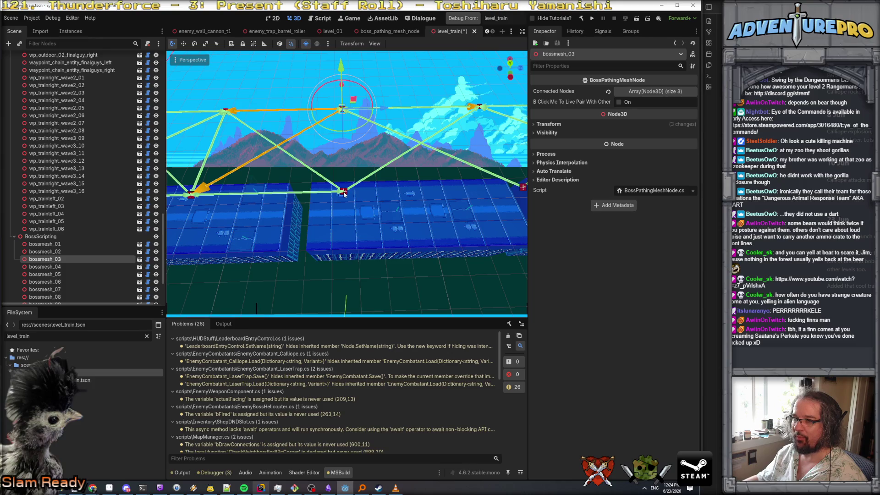
Select bossmesh_03 with other path nodes while turning the view along the train toward bossmesh_10.
left_click(346, 156)
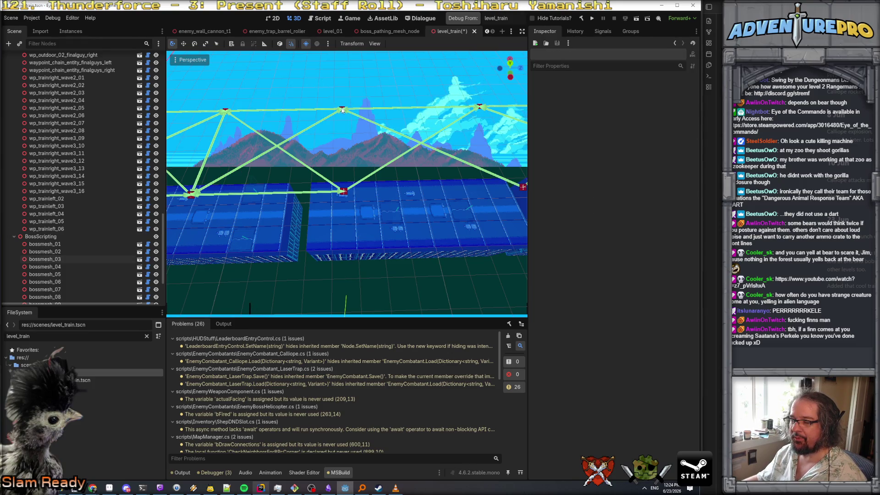
left_click_drag(341, 110, 341, 109)
left_click(277, 143)
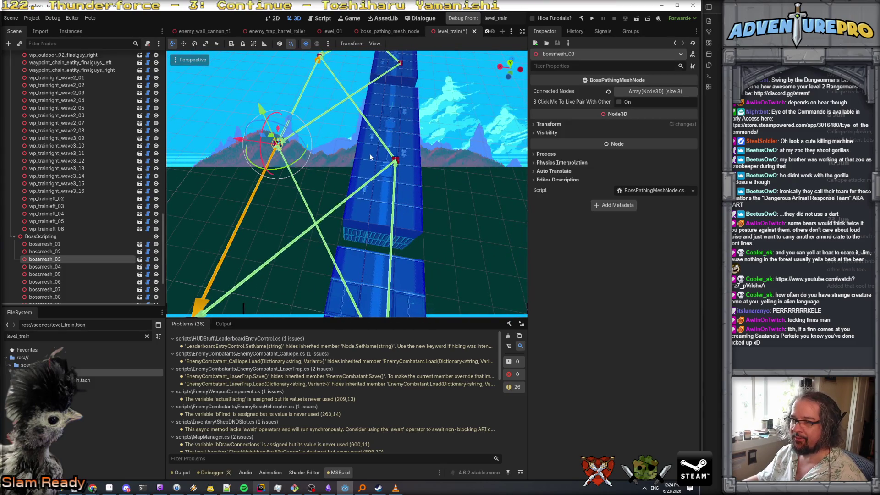
left_click(395, 161, "shift")
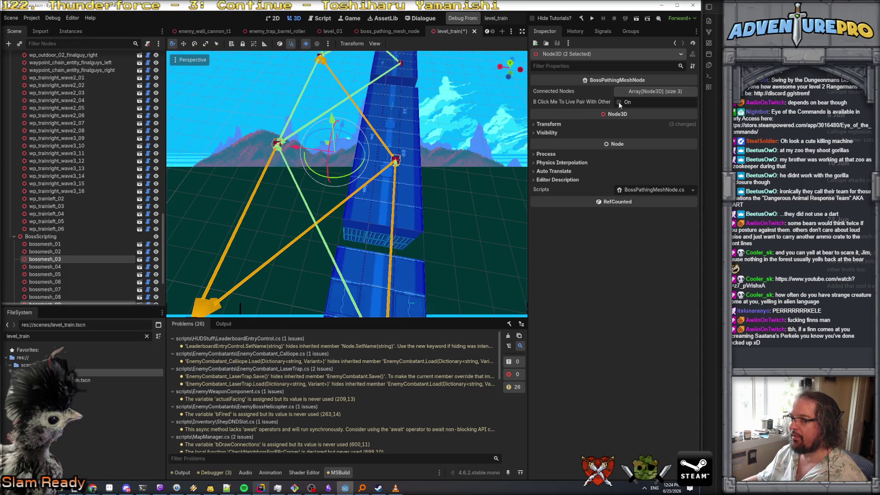
left_click_drag(341, 110, 341, 110)
left_click(487, 174)
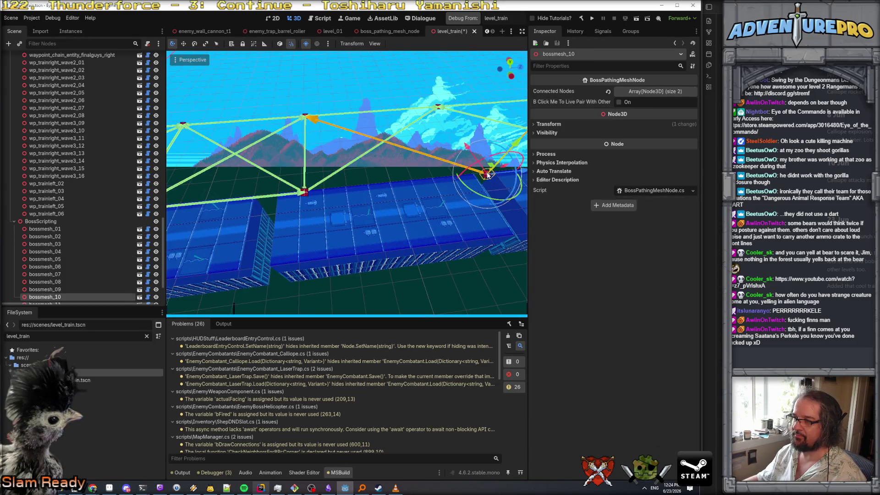
Pair bossmesh_03 with bossmesh_10, then deselect and look along the train to verify the link.
left_click(304, 116)
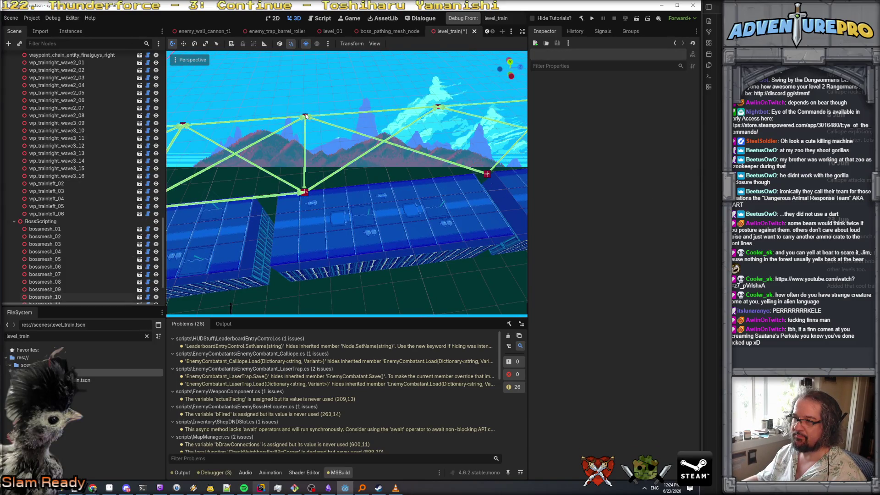
left_click(306, 117)
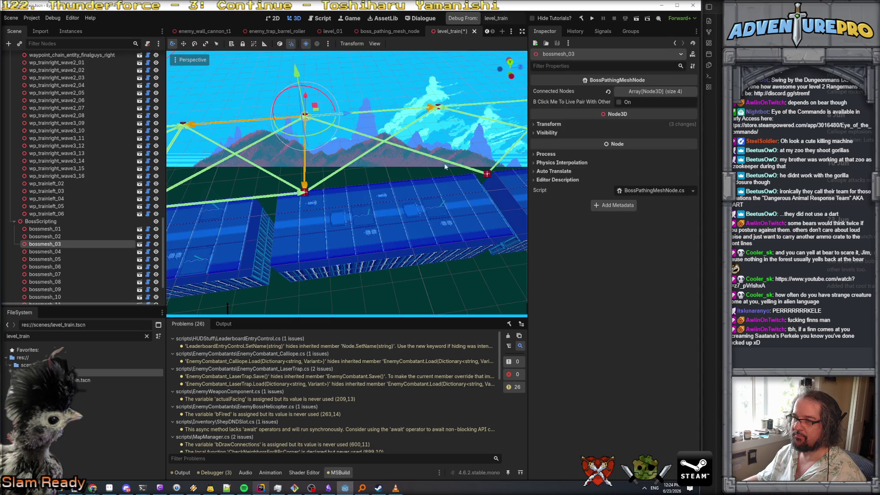
left_click(487, 177, "shift")
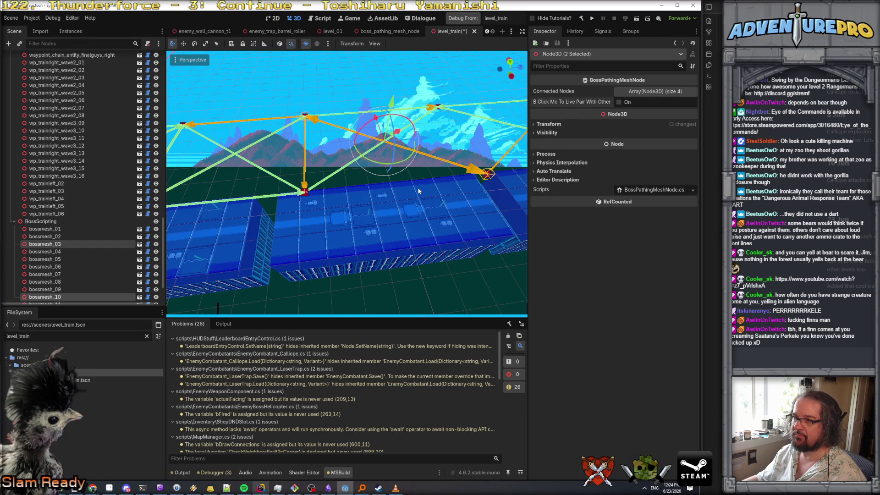
left_click(330, 194)
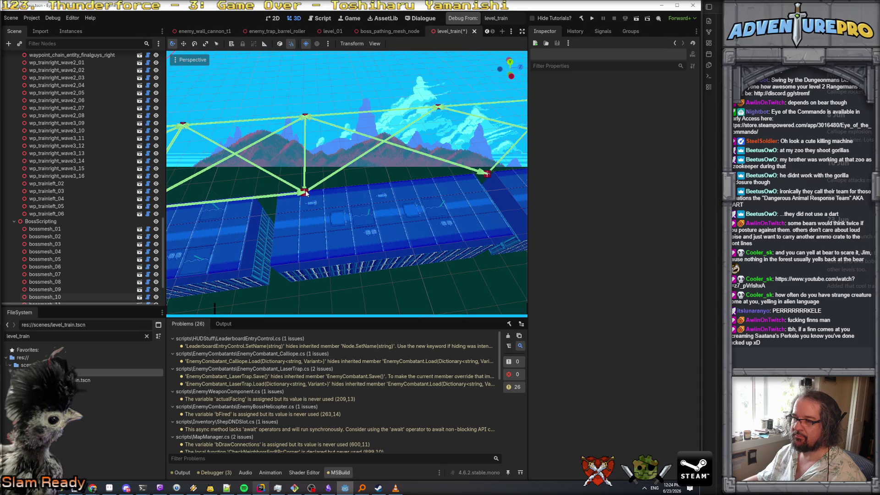
left_click_drag(375, 201, 269, 204)
Try pairing bossmesh_10 with bossmesh_09 and bossmesh_04, clearing the selection each time.
left_click(262, 205)
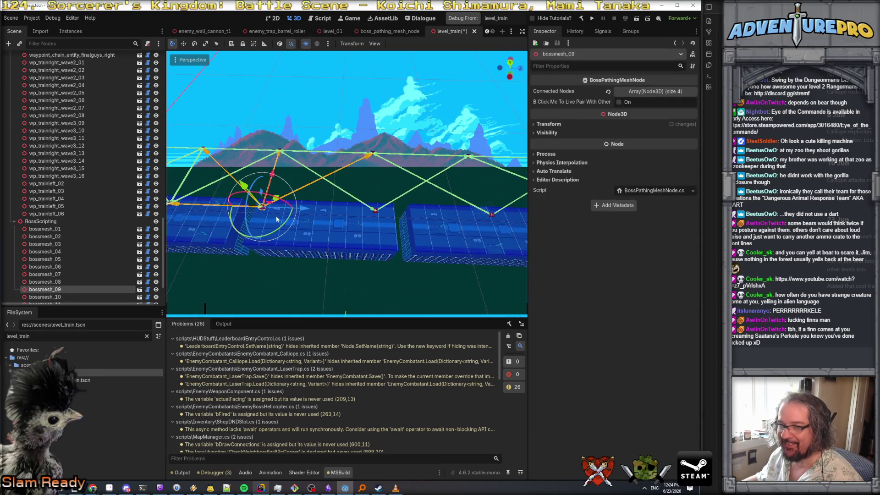
left_click(376, 212, "shift")
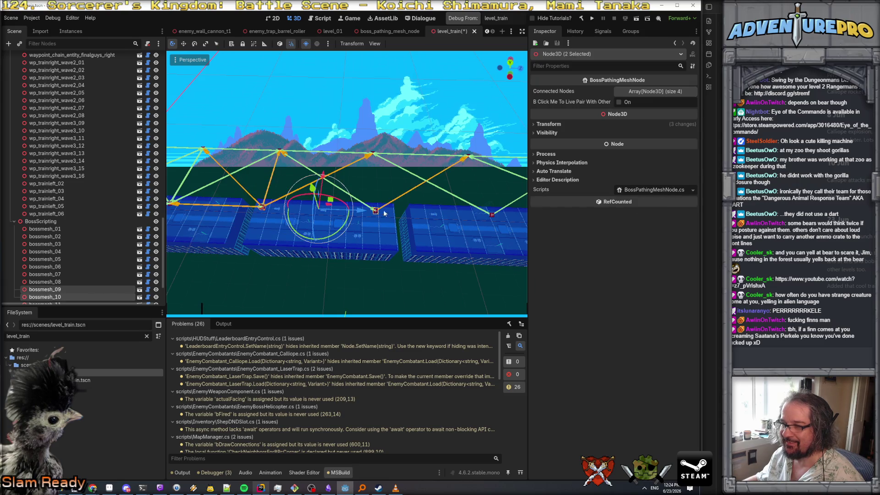
left_click(401, 202)
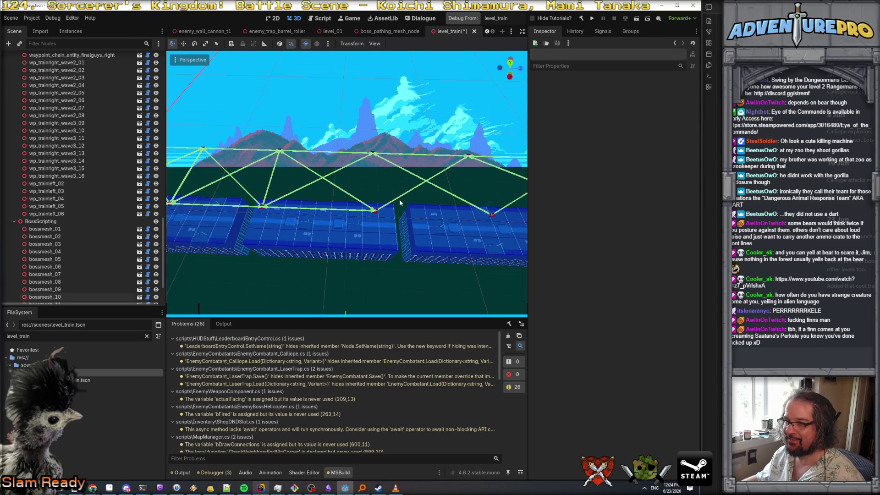
left_click(376, 211)
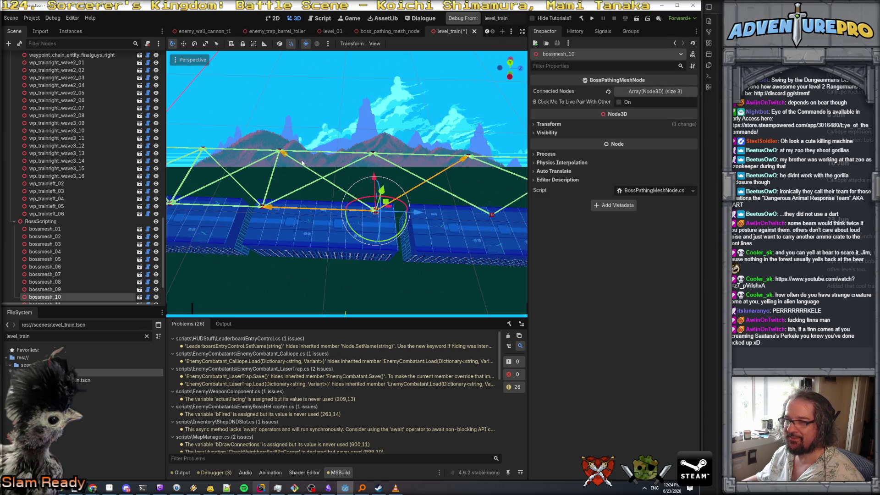
left_click(373, 154, "shift")
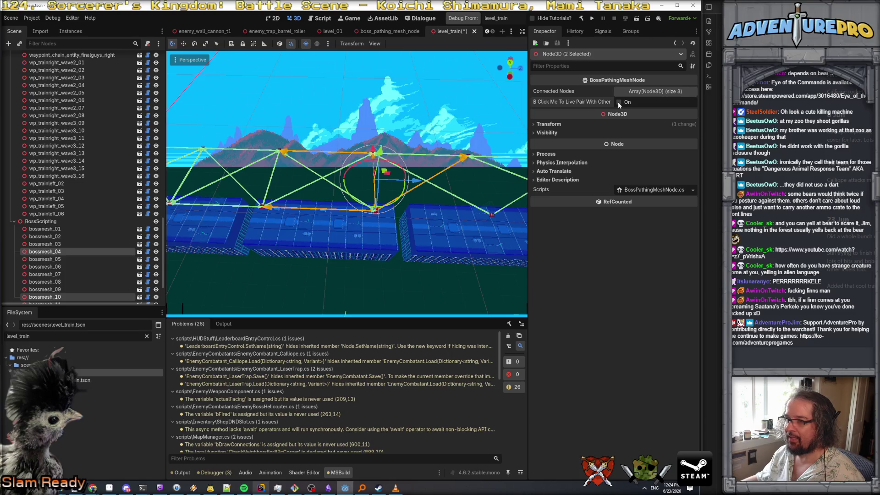
left_click(450, 214)
Pair bossmesh_10 with a pathing node across the car gap, then deselect and orbit to check.
left_click(373, 208)
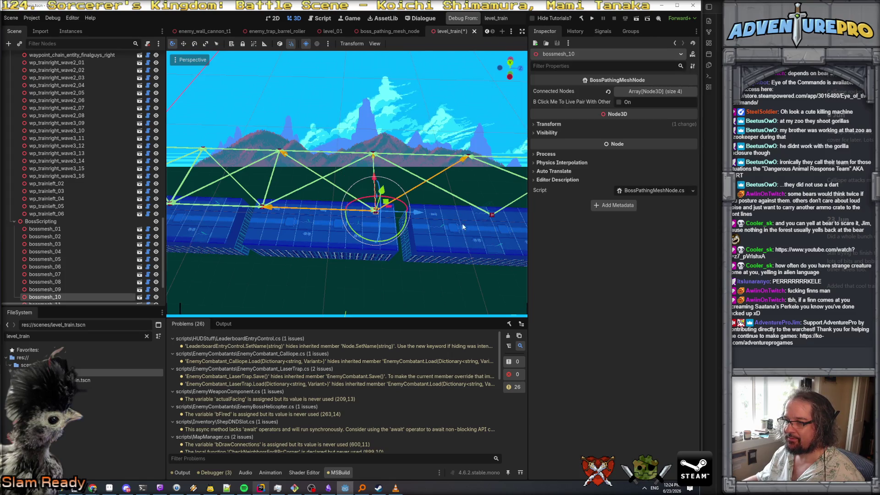
left_click(493, 214, "shift")
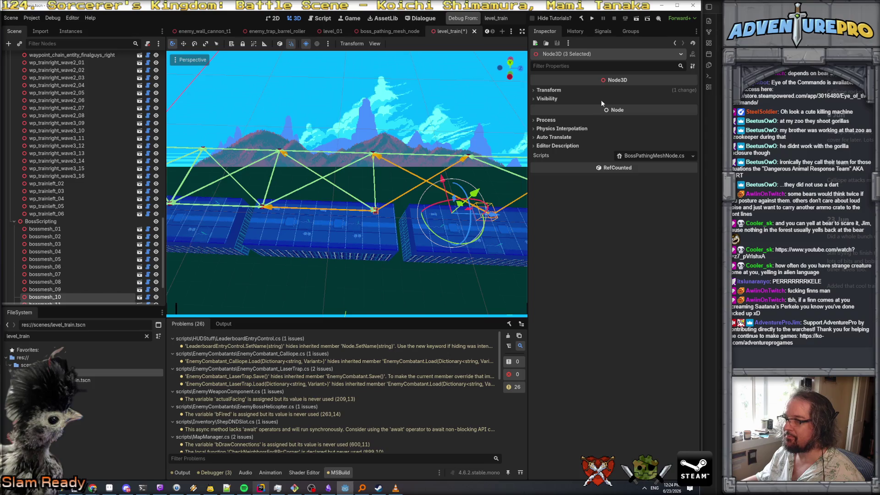
left_click_drag(496, 174, 479, 160)
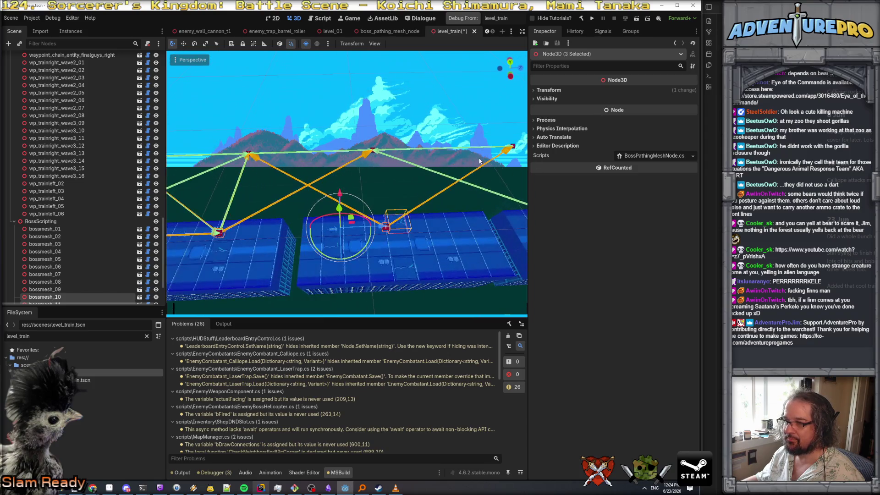
left_click(353, 183)
left_click(226, 240)
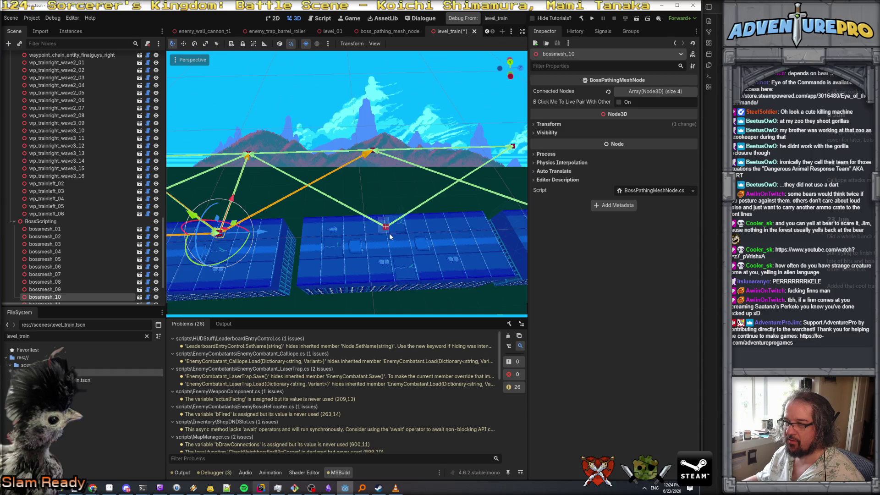
left_click(386, 227, "shift")
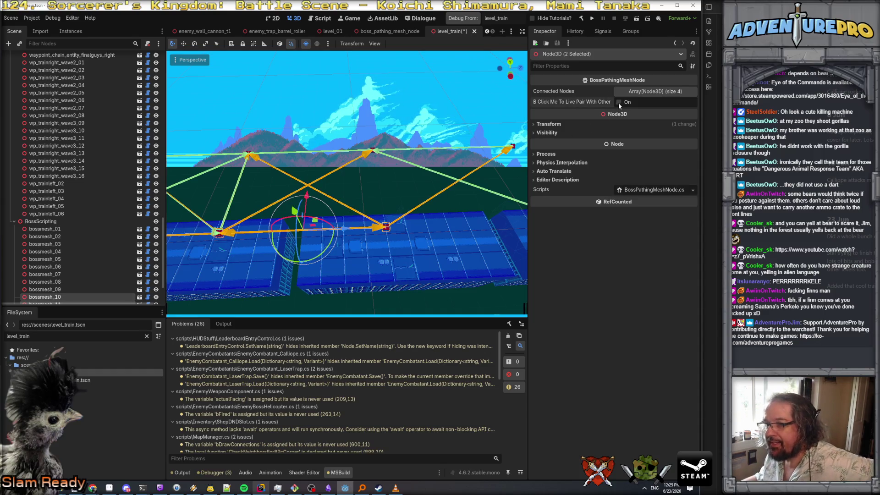
mouse_move(391, 183)
left_mouse_down()
mouse_move(375, 193)
mouse_move(339, 181)
mouse_move(358, 192)
left_mouse_up()
left_click(458, 208)
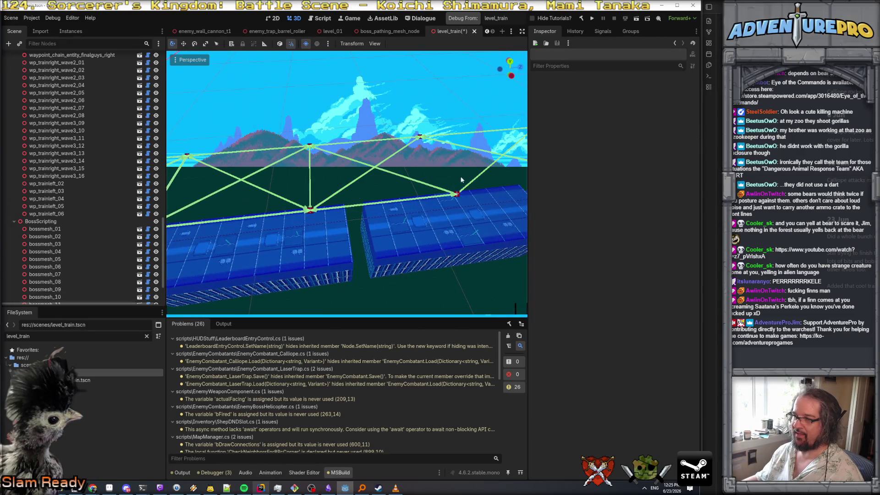
left_click(457, 204)
left_click_drag(457, 203, 455, 204)
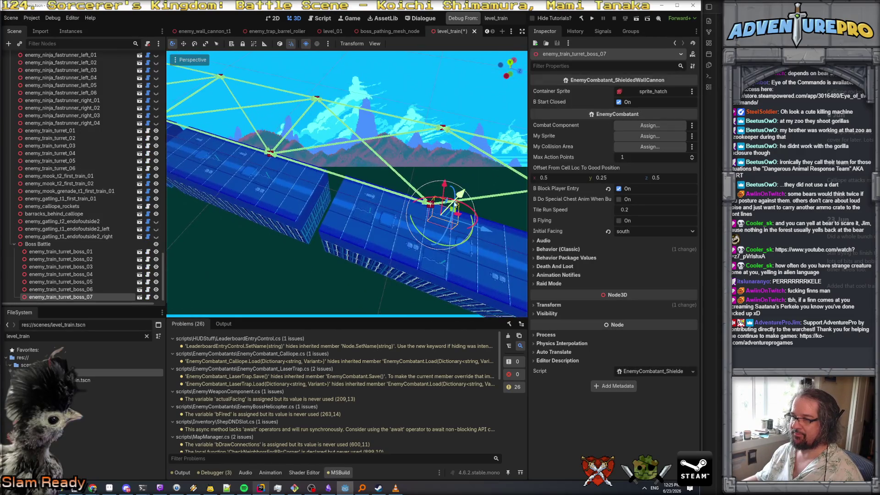
Select bossmesh_11 and bossmesh_05 and frame the view on them.
left_click(433, 205)
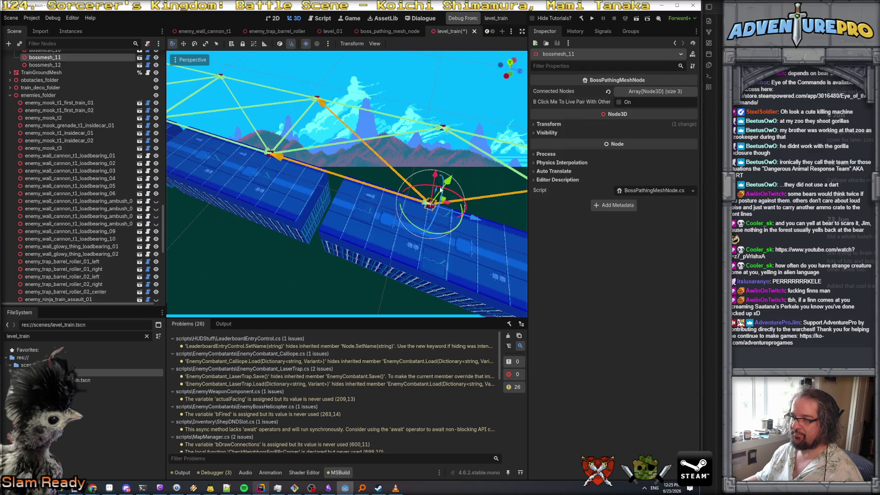
left_click(443, 128, "shift")
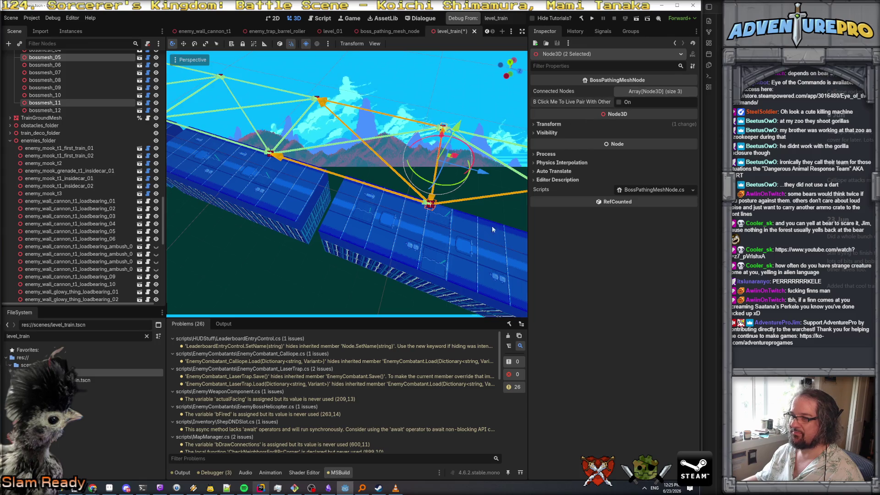
key("f")
scroll(382, 208, "down", 3)
left_click(383, 207)
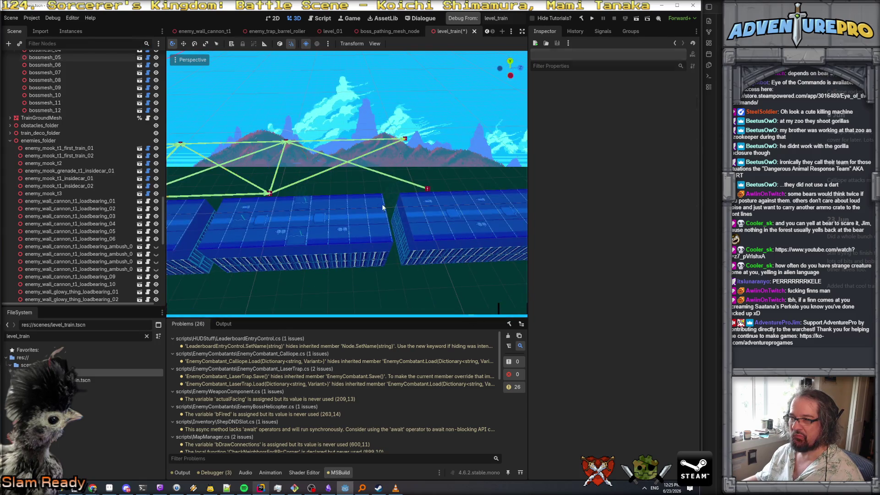
Live-pair bossmesh_11 with bossmesh_05, then reselect each to confirm bossmesh_05's three connections.
left_click(271, 194)
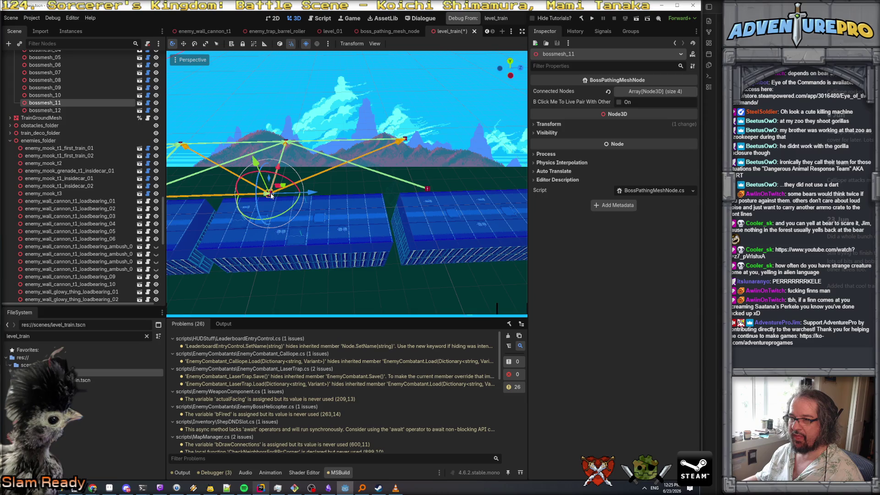
left_click(427, 189, "shift")
left_click(618, 102)
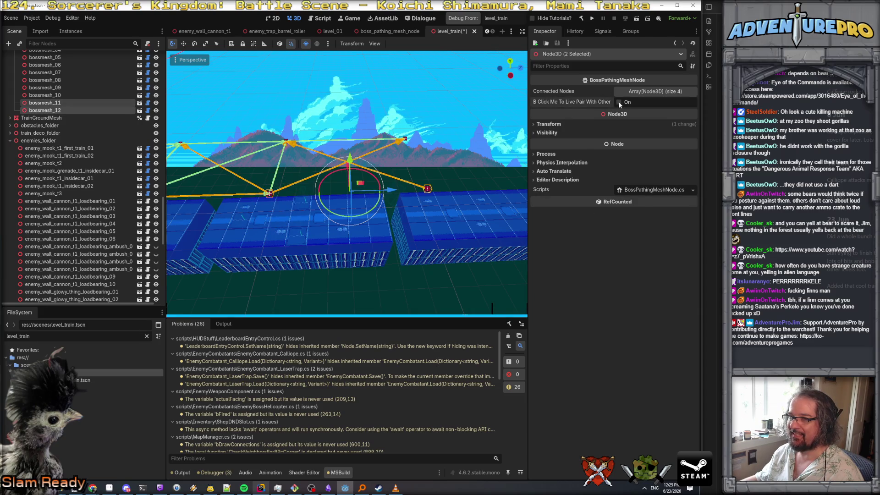
left_click(282, 188)
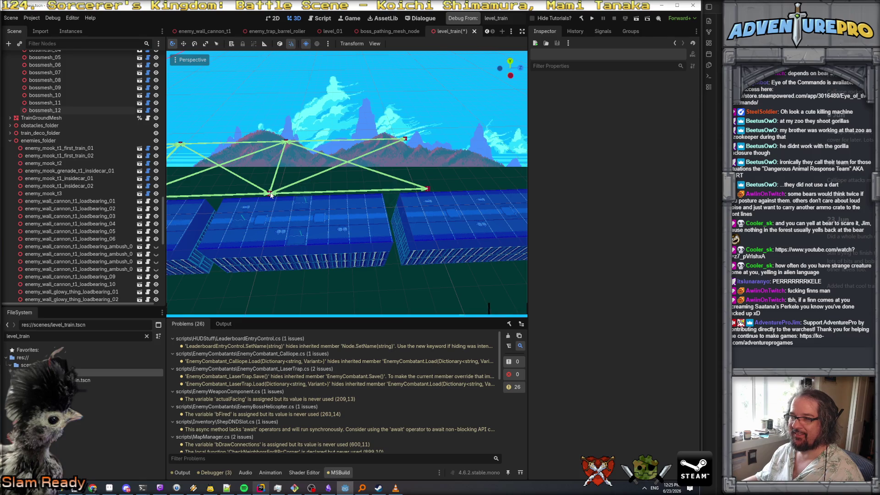
left_click(270, 195)
left_click(285, 143)
left_click_drag(341, 172, 350, 170)
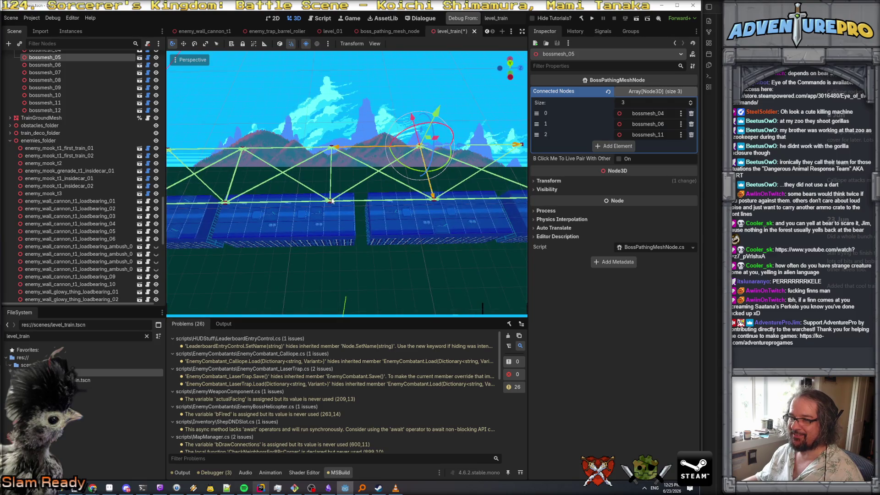
Link bossmesh_05 with bossmesh_10 on the far car using Live Pair.
left_click_drag(412, 147, 399, 151)
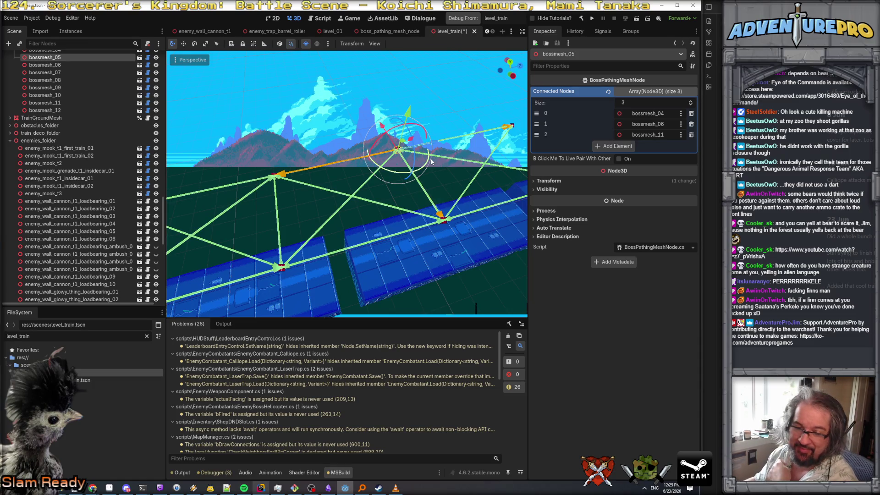
left_click_drag(411, 180, 412, 204)
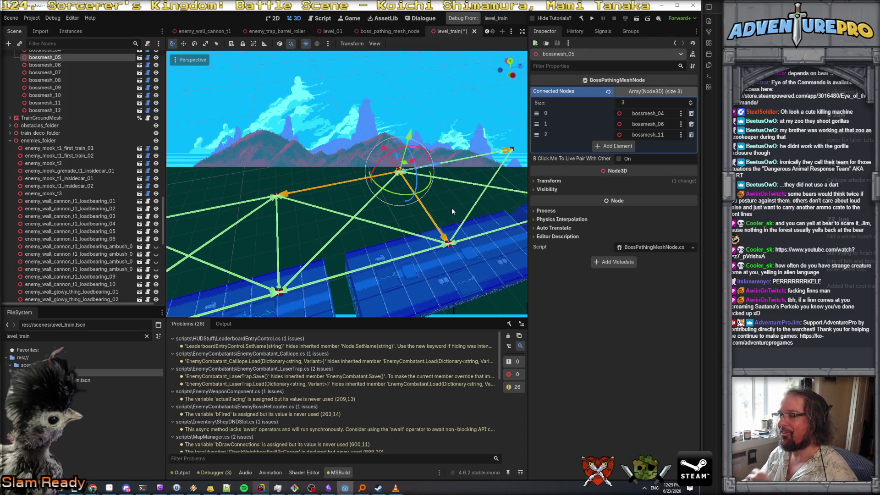
mouse_move(385, 216)
left_mouse_down()
mouse_move(316, 220)
mouse_move(289, 209)
left_mouse_up()
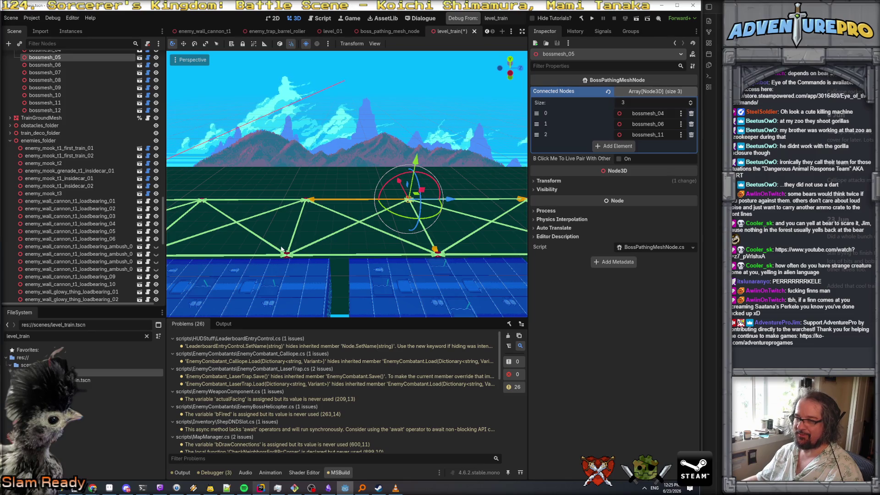
left_click(293, 259, "shift")
left_click(619, 101)
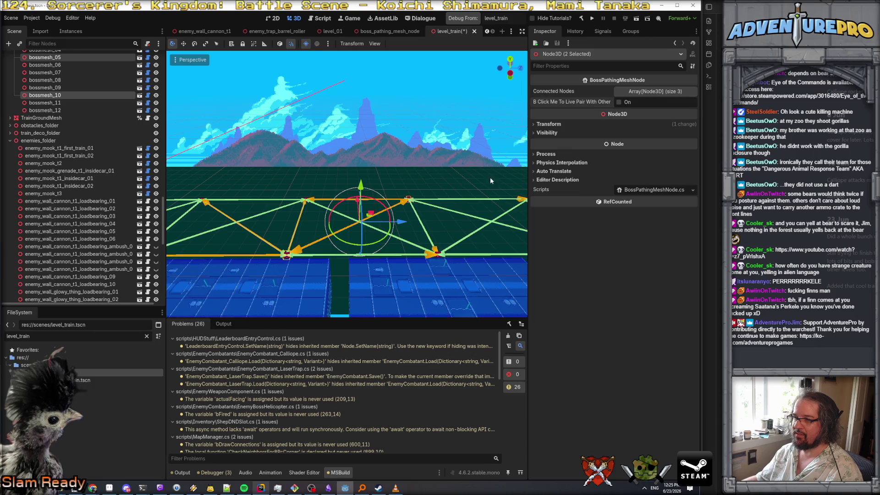
Link bossmesh_05 with bossmesh_12.
left_click(409, 201)
left_click_drag(412, 202, 462, 213)
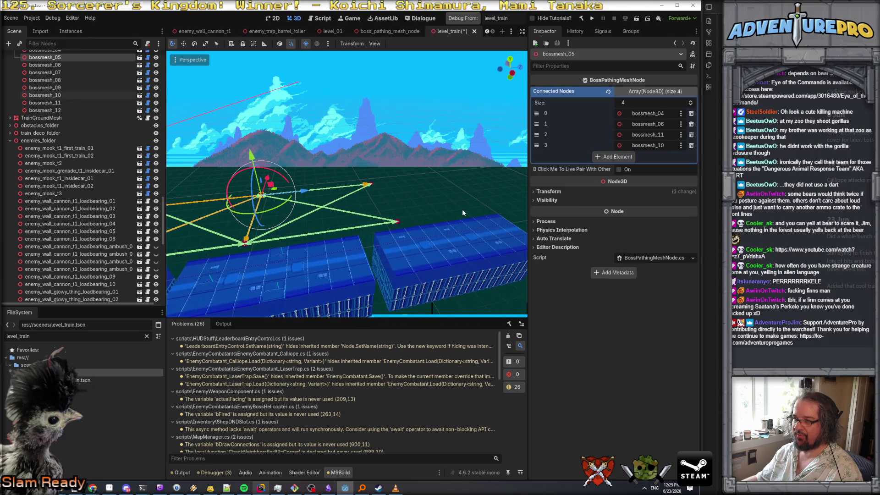
left_click(395, 220, "shift")
left_click(619, 101)
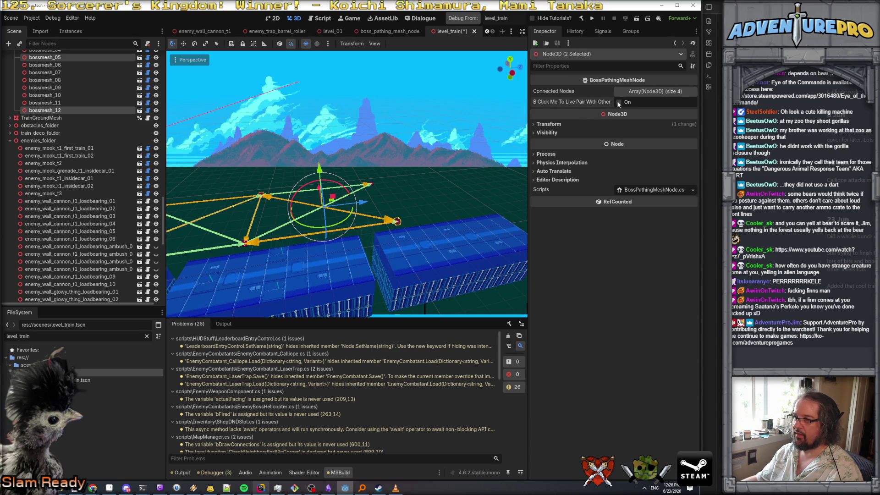
Link bossmesh_06 with bossmesh_12.
left_click(249, 184)
left_click_drag(270, 204, 374, 185)
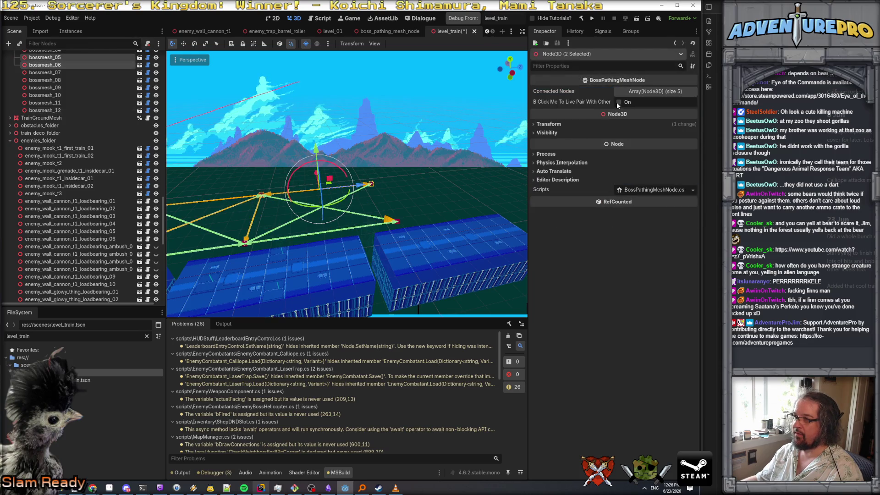
left_click(274, 227)
left_click(243, 243)
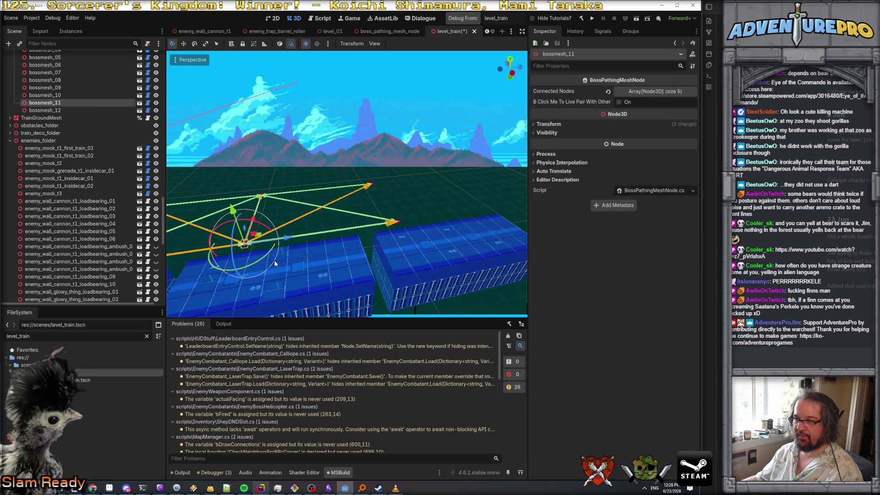
left_click(393, 215)
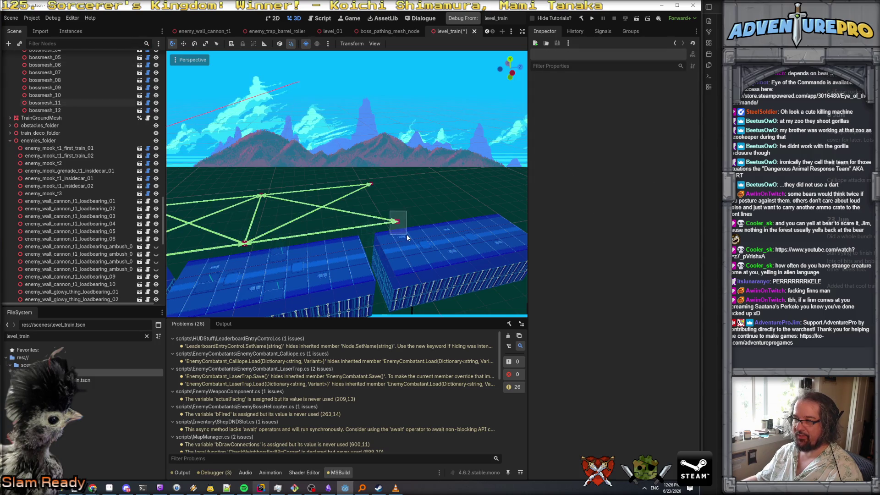
left_click_drag(407, 238, 366, 179)
left_click(617, 102)
Link bossmesh_04 with bossmesh_11.
left_click(377, 149)
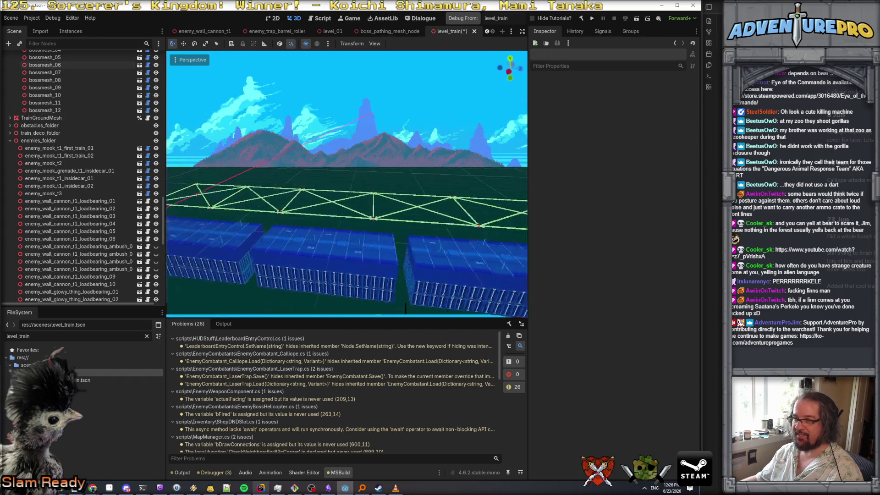
left_click(297, 174)
scroll(334, 158, "up", 3)
left_click_drag(237, 229, 301, 242)
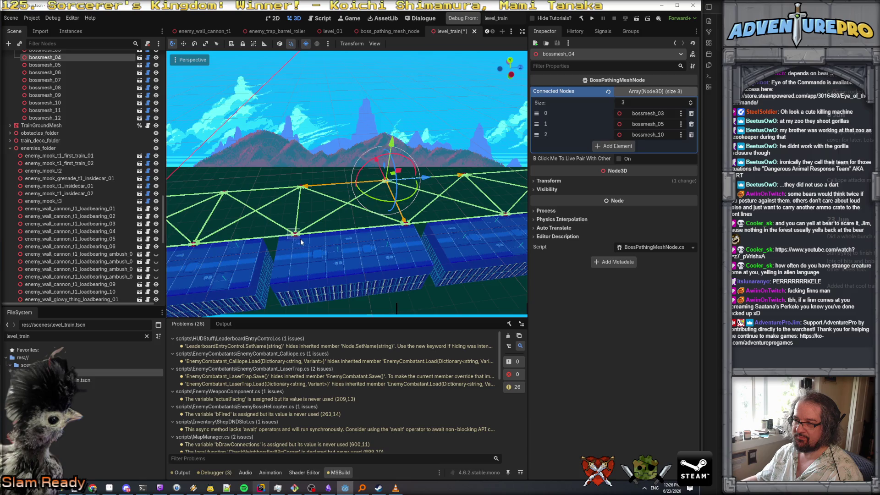
left_click(301, 242)
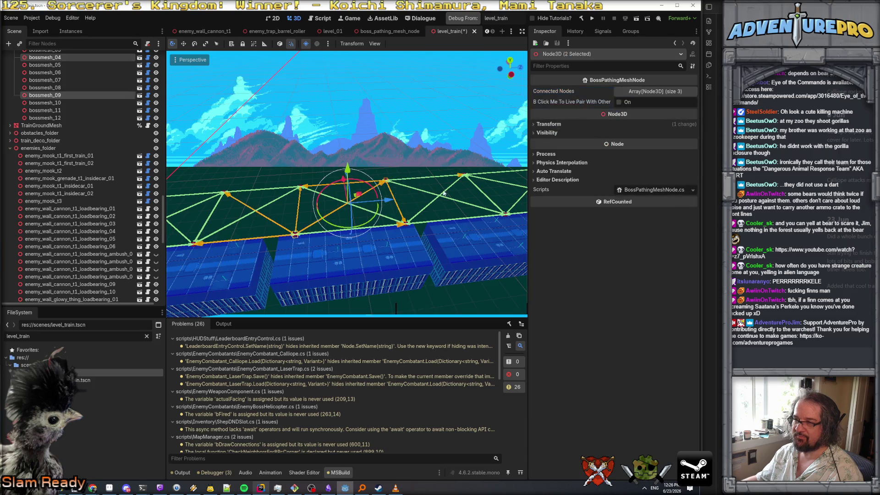
left_click(428, 178)
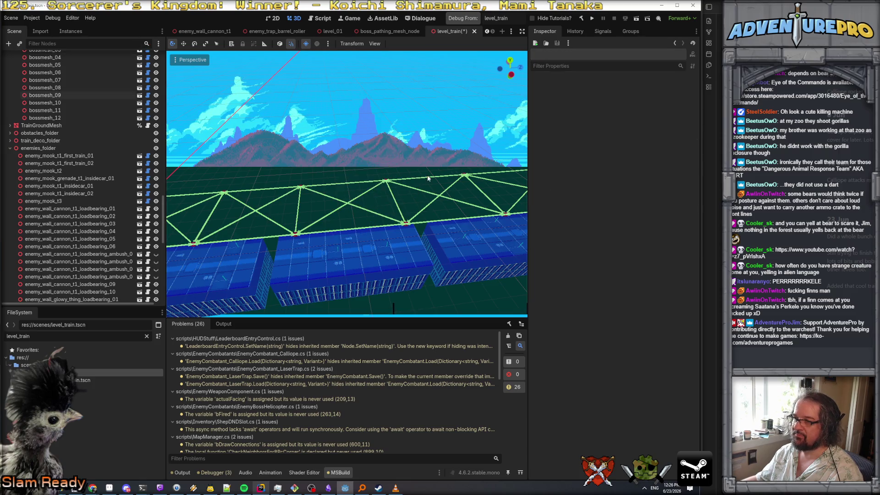
left_click(387, 182)
left_click(511, 217, "shift")
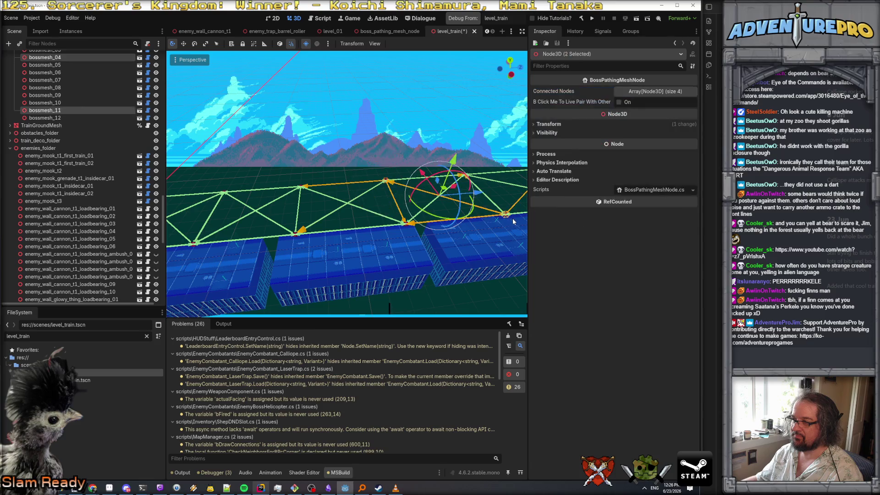
left_click(618, 102)
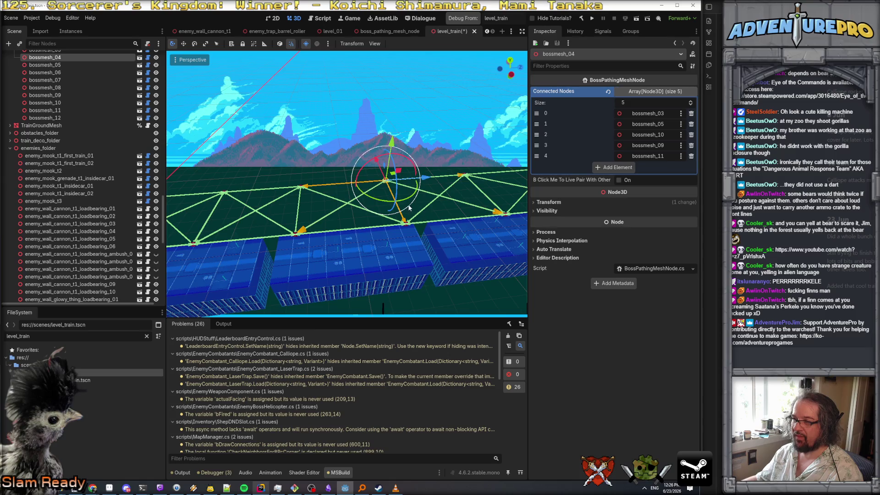
Pair bossmesh_02 with bossmesh_07.
left_click_drag(419, 205, 320, 198)
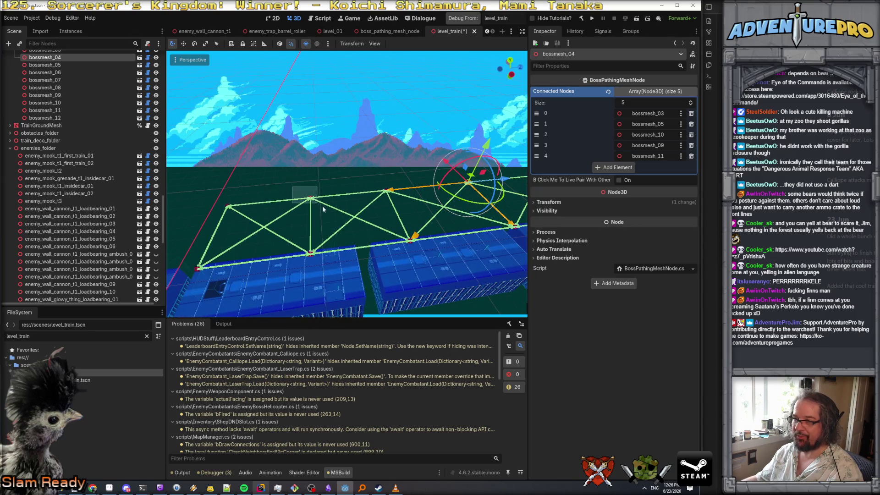
left_click(323, 209)
left_click(205, 277, "shift")
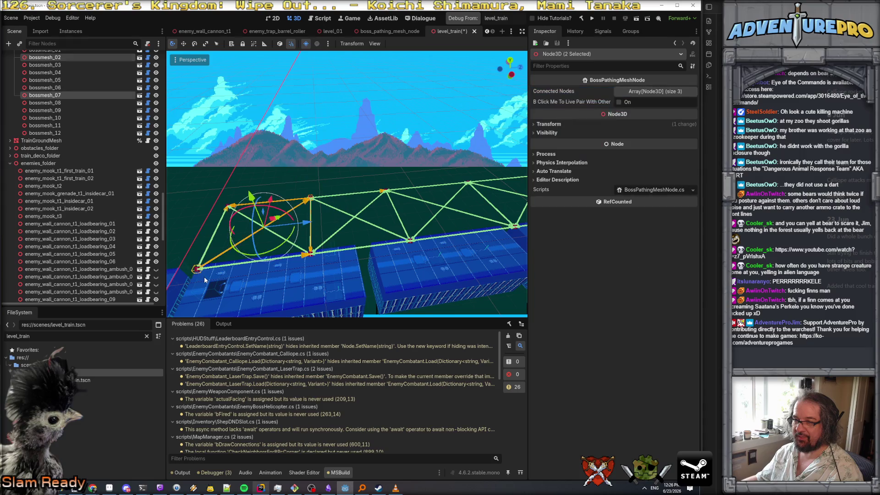
left_click(619, 102)
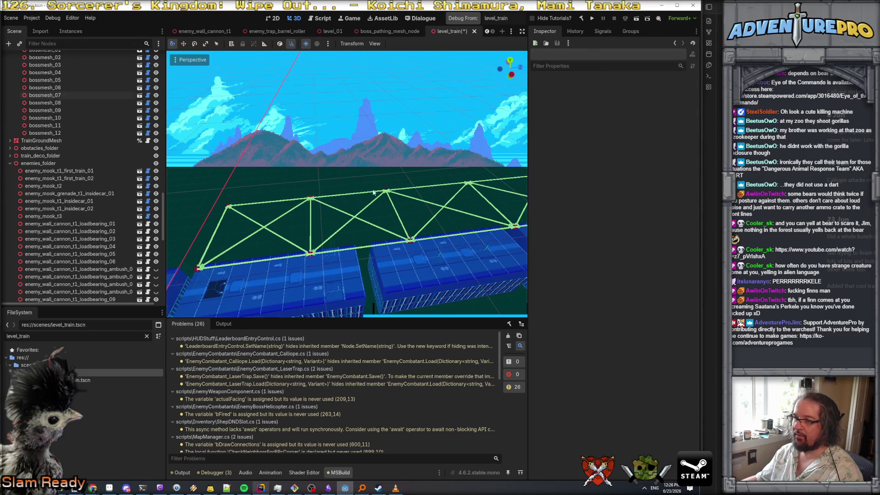
Pair bossmesh_02 with bossmesh_09 and verify the nodes' connection lists.
left_click(307, 192)
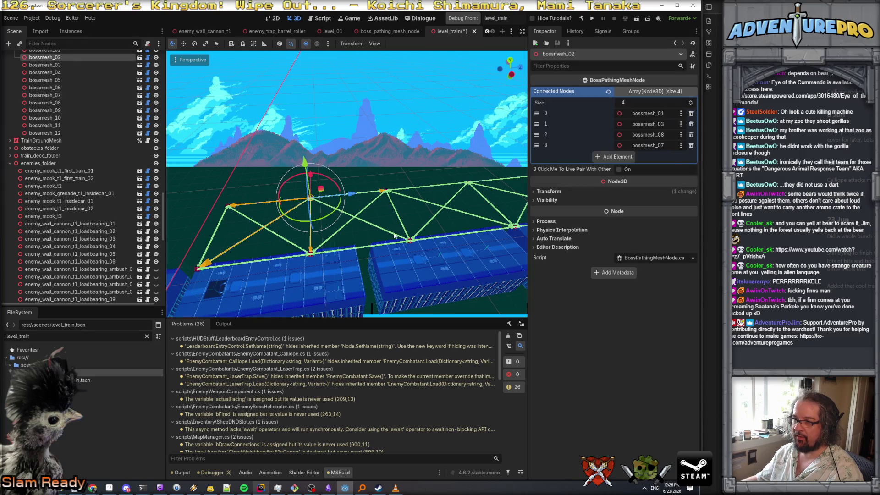
left_click(417, 247, "shift")
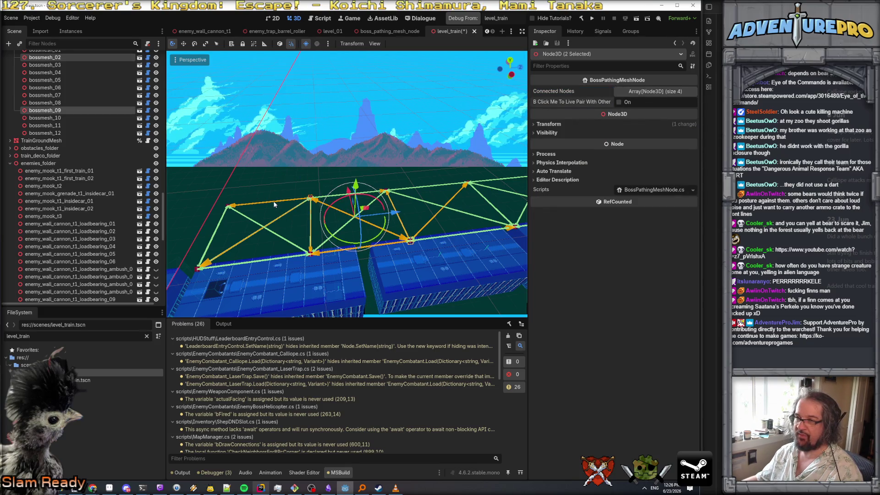
left_click(292, 204)
left_click(312, 198)
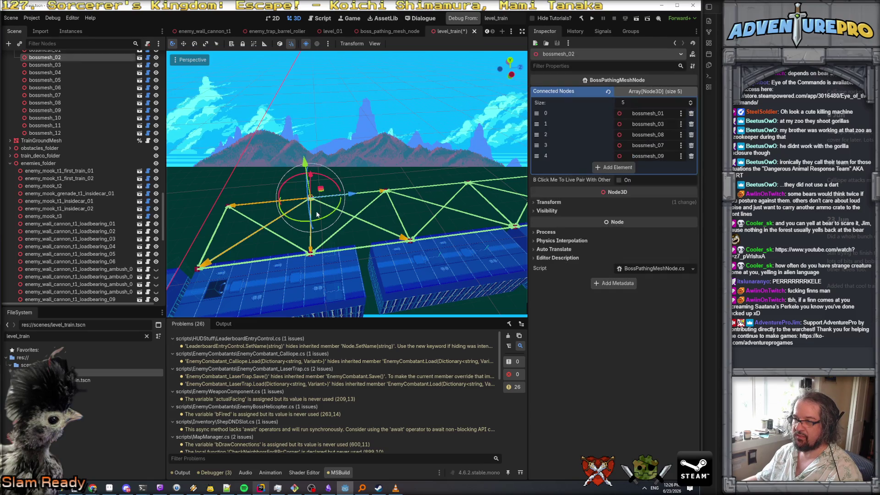
left_click(310, 251)
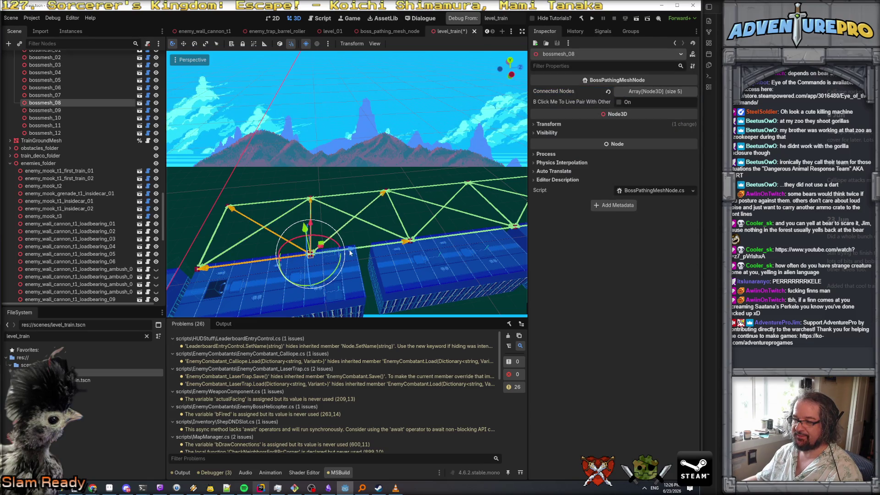
left_click(372, 257)
left_click_drag(347, 183, 168, 220)
left_click(59, 95)
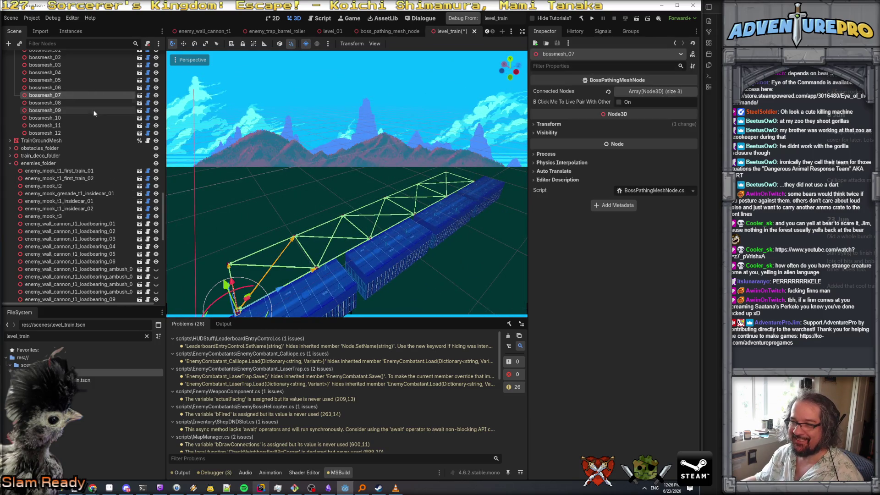
Move bossmesh_07 through bossmesh_12 up 1.0 on Y and frame them.
left_click(67, 133, "shift")
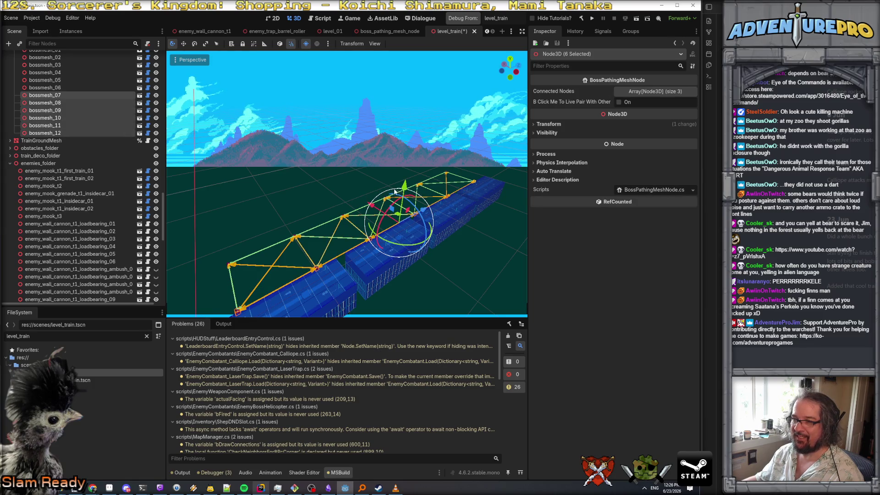
left_click_drag(404, 185, 405, 175)
scroll(347, 183, "up", 10)
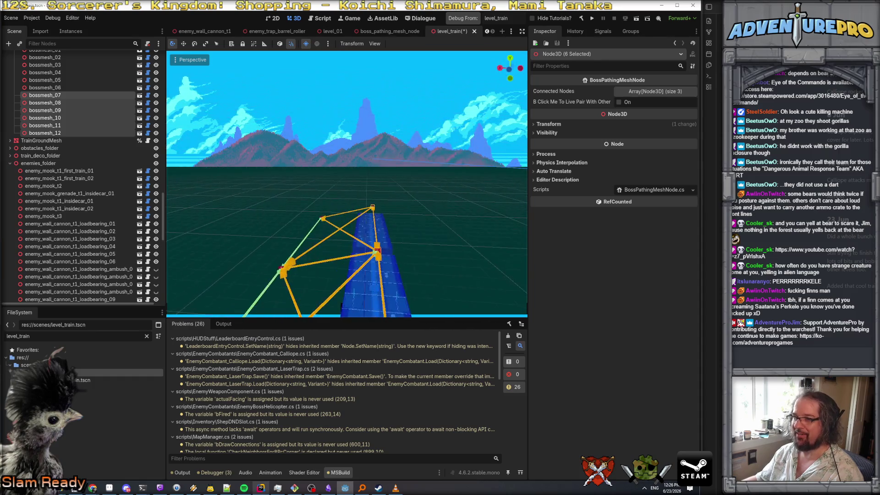
scroll(347, 183, "down", 10)
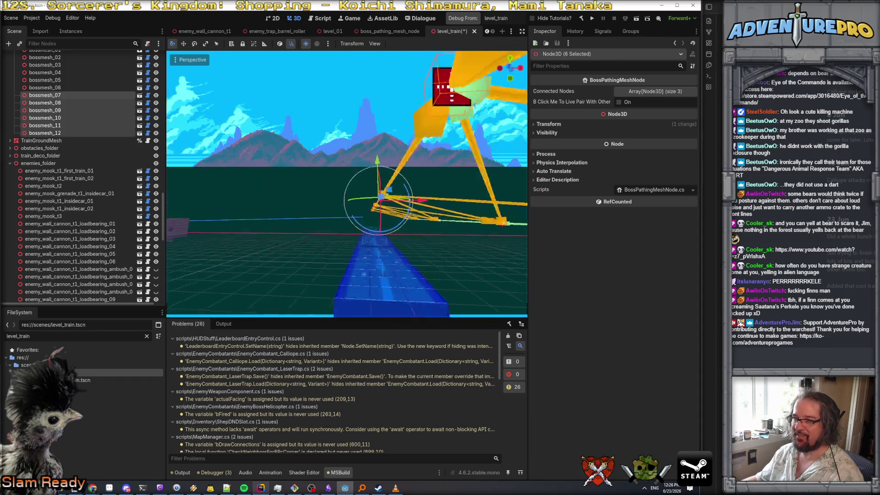
key("f")
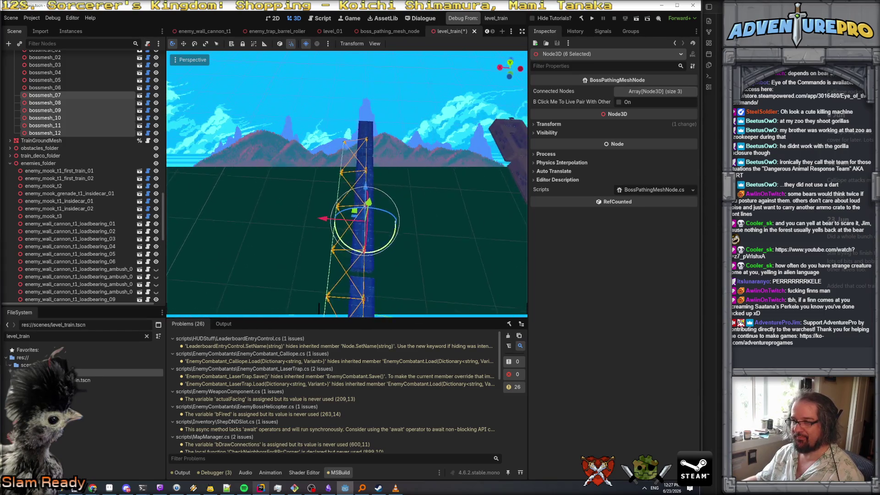
scroll(64, 118, "up", 3)
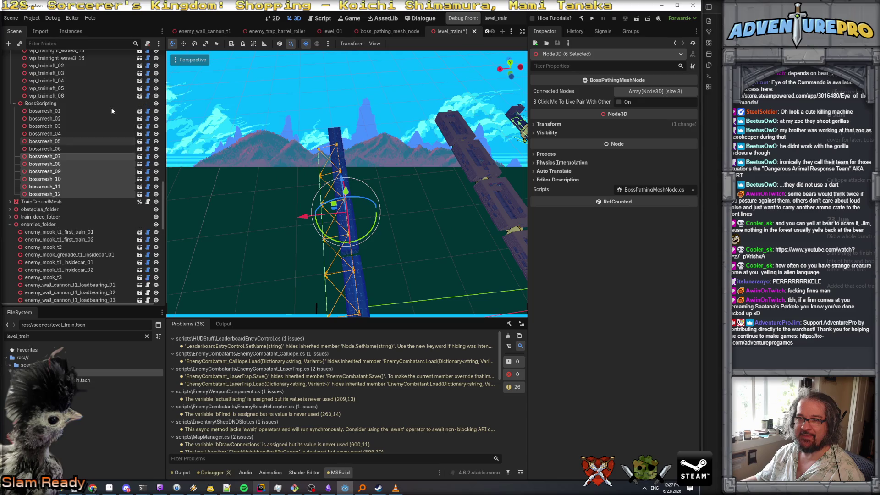
left_click(61, 112)
left_click(64, 147, "shift")
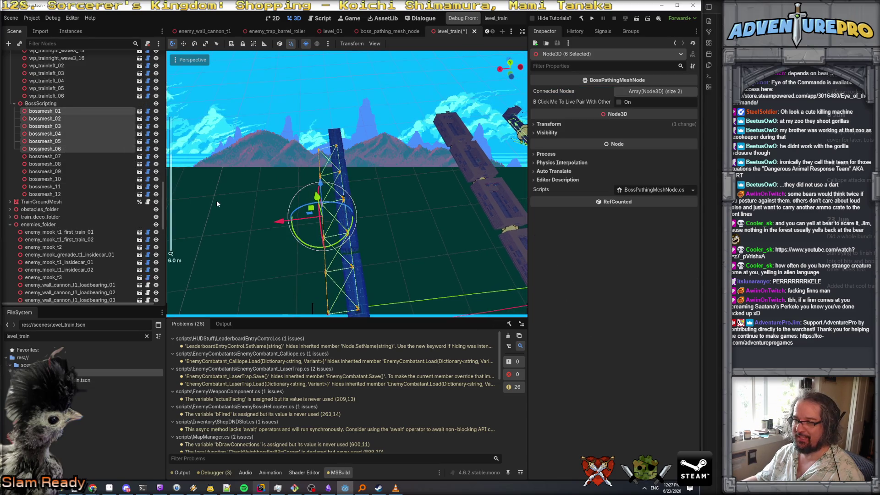
Duplicate bossmesh_01–06 as bossmesh_13–18 and move the copies to -8 on X.
right_click(71, 149)
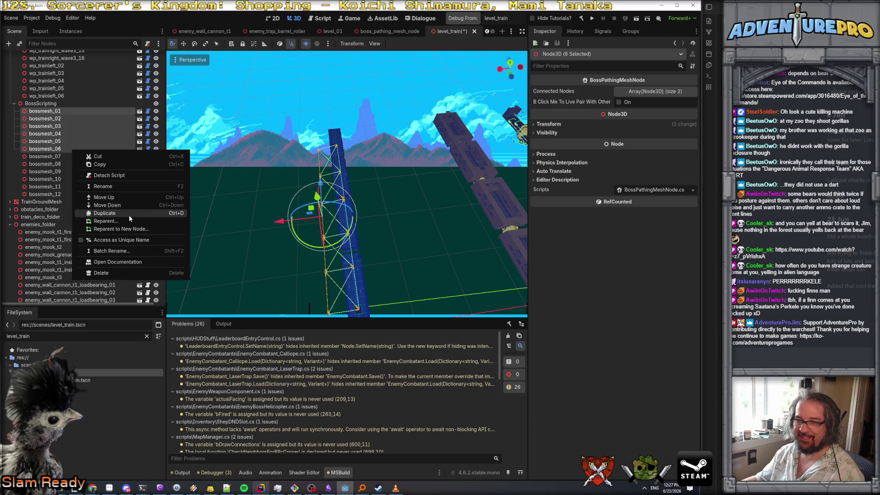
left_click(128, 215)
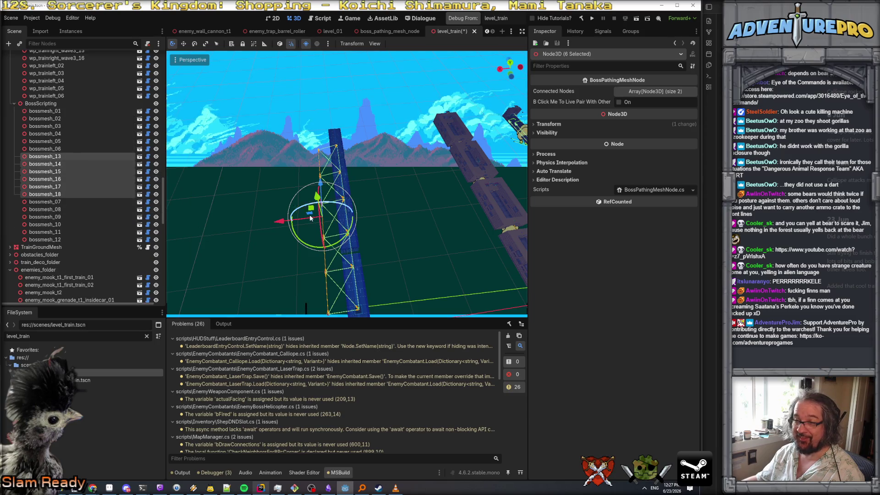
left_click_drag(277, 222, 328, 230)
mouse_move(416, 255)
left_mouse_down()
mouse_move(458, 201)
mouse_move(291, 308)
left_mouse_up()
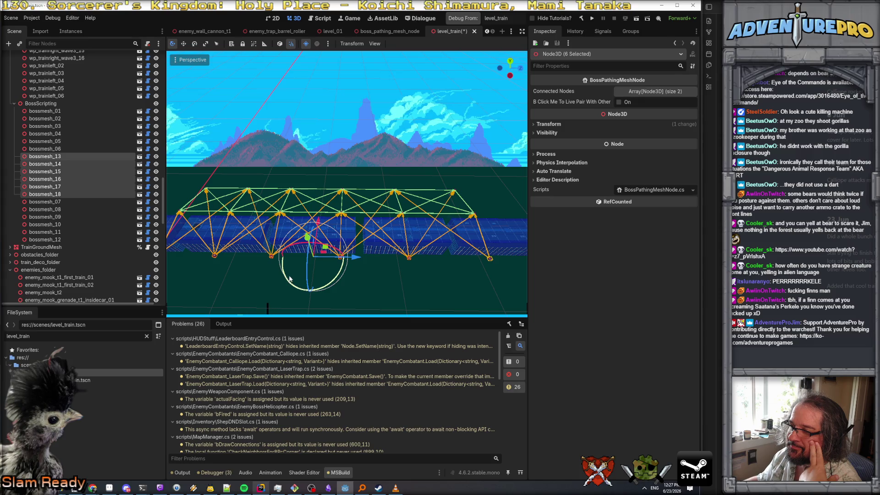
left_click(255, 271)
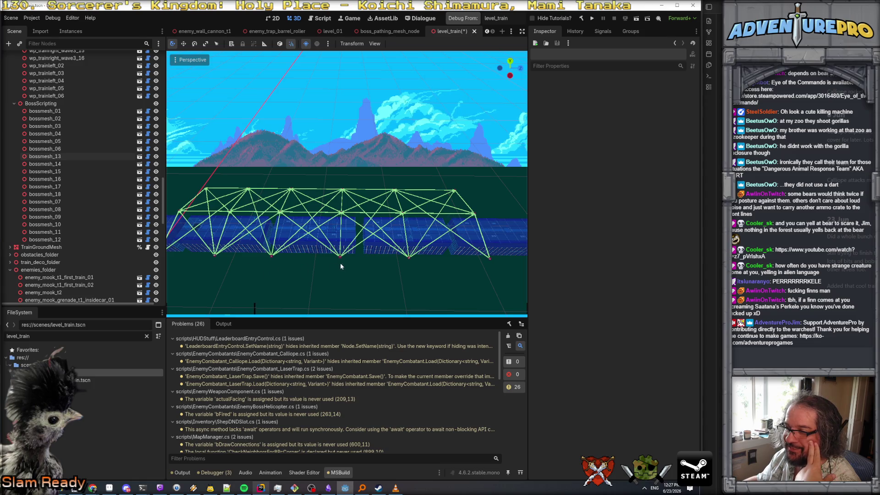
mouse_move(335, 263)
left_mouse_down()
mouse_move(348, 262)
mouse_move(279, 258)
mouse_move(302, 256)
left_mouse_up()
Reorder bossmesh_13–18 below bossmesh_12 in the Scene dock.
left_click(59, 195, "shift")
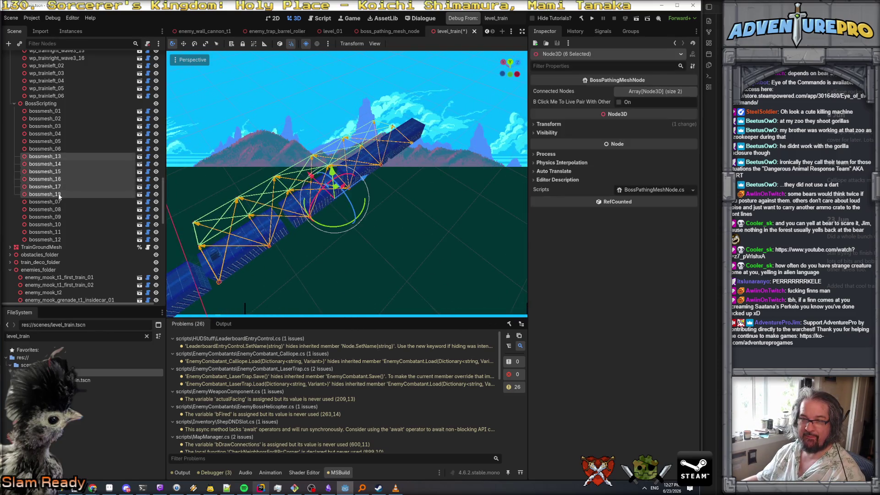
left_click_drag(60, 158, 56, 246)
left_click_drag(398, 205, 351, 196)
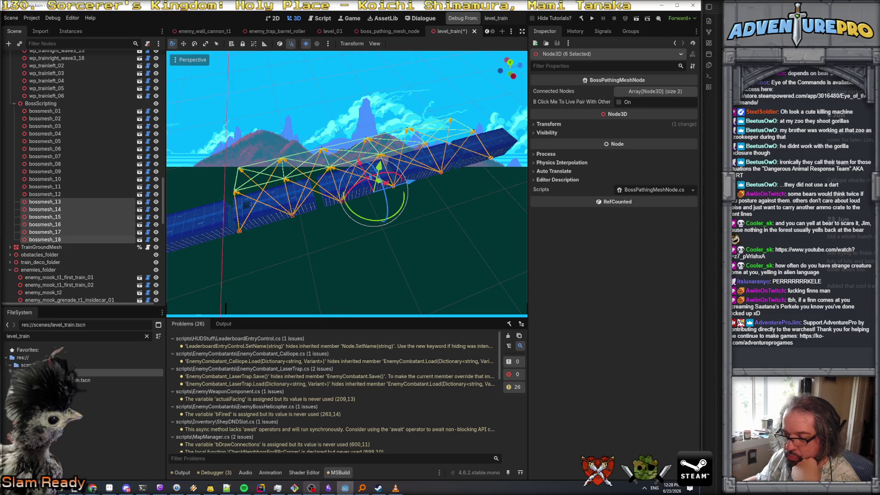
left_click(674, 94)
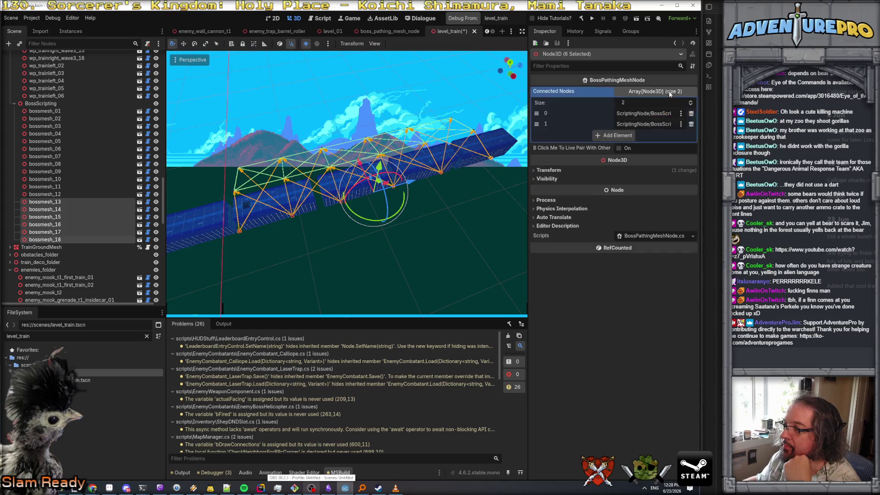
Remove the copied connections from the duplicates' Connected Nodes lists, keeping bossmesh_13's name.
left_click(691, 114)
left_click(690, 113)
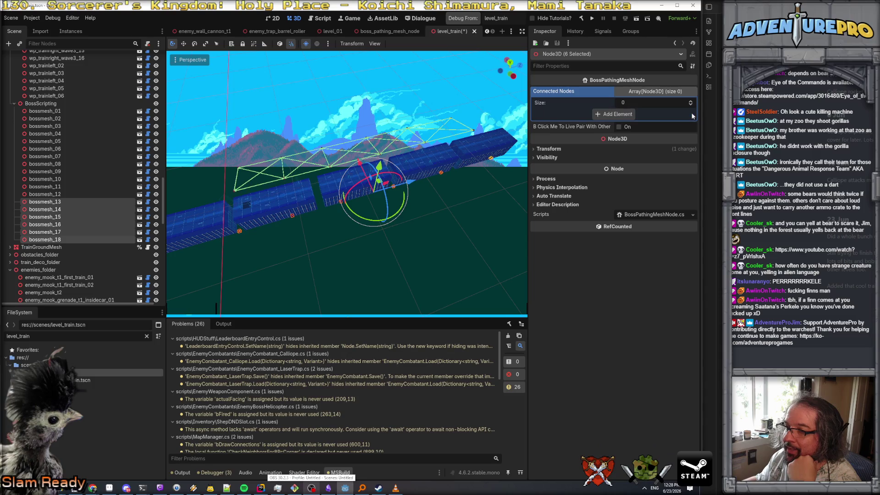
left_click(472, 198)
left_click(74, 202)
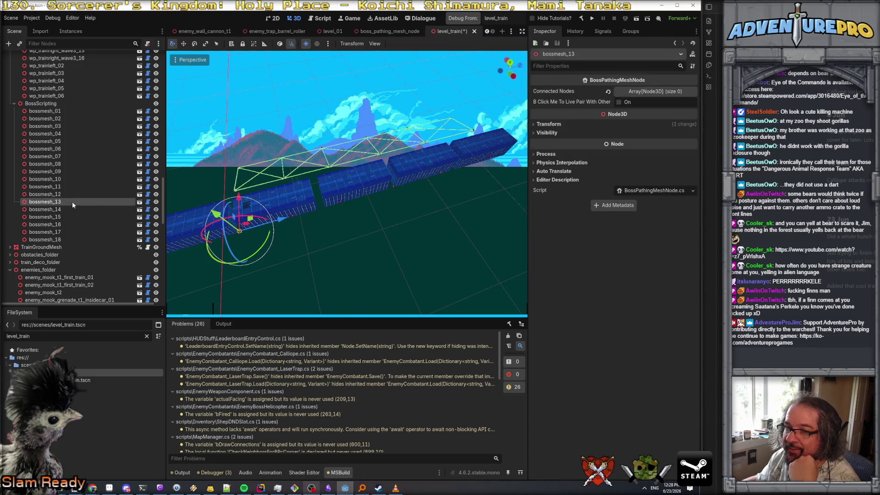
left_click(61, 203)
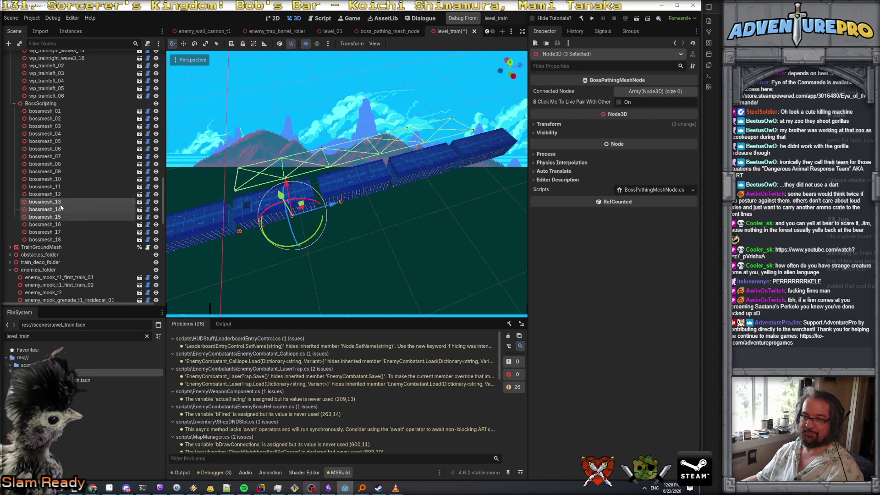
key("Escape")
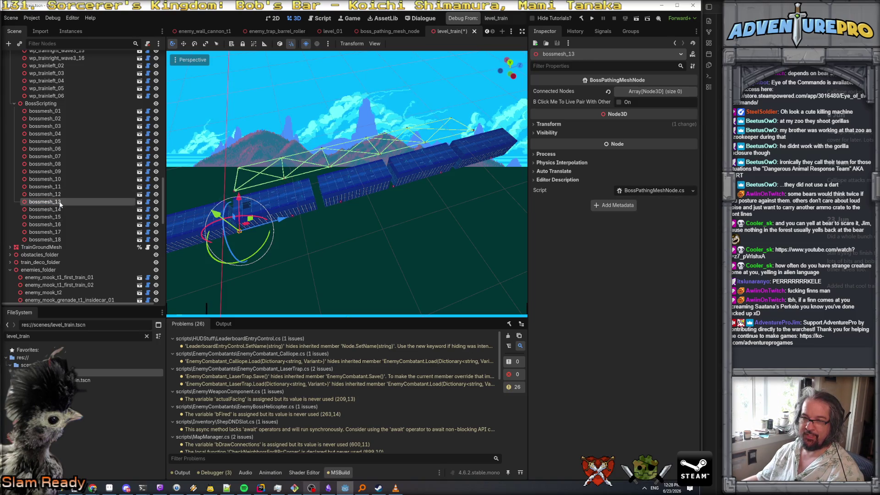
Select consecutive duplicate pairs and pair bossmesh_16 with bossmesh_17.
left_click(61, 209, "ctrl")
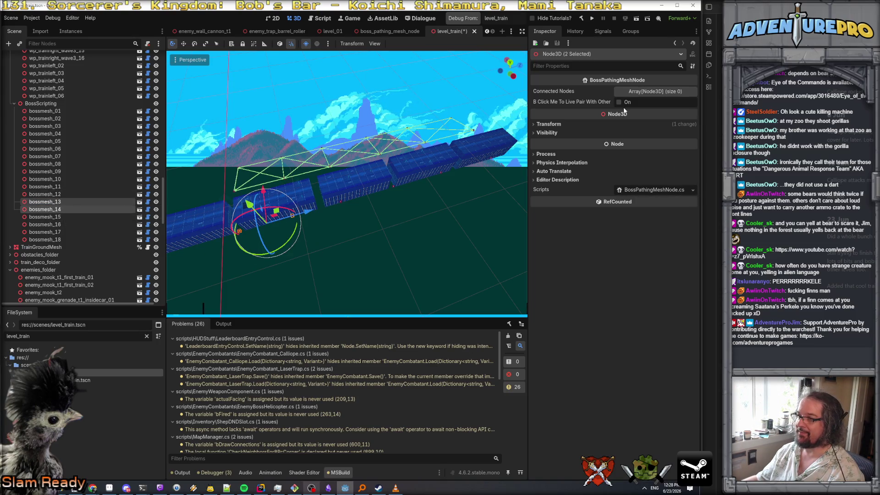
left_click(62, 211)
left_click(62, 215, "ctrl")
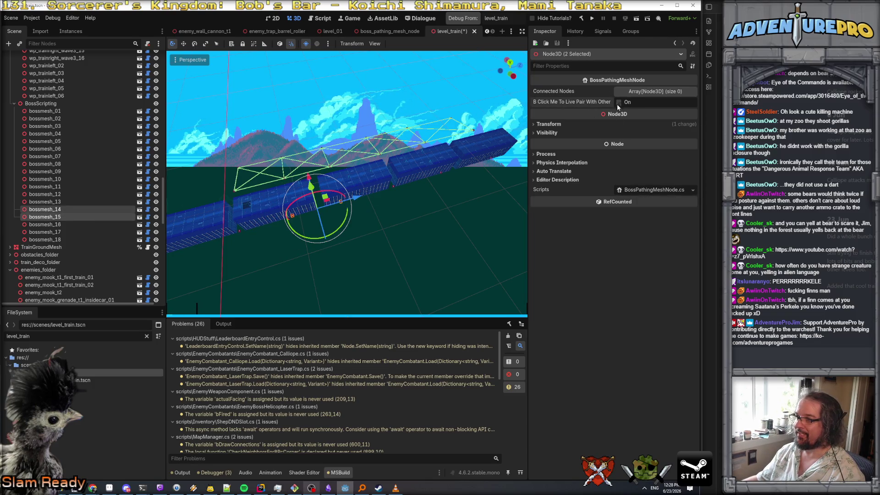
left_click(65, 224, "ctrl")
left_click(64, 217)
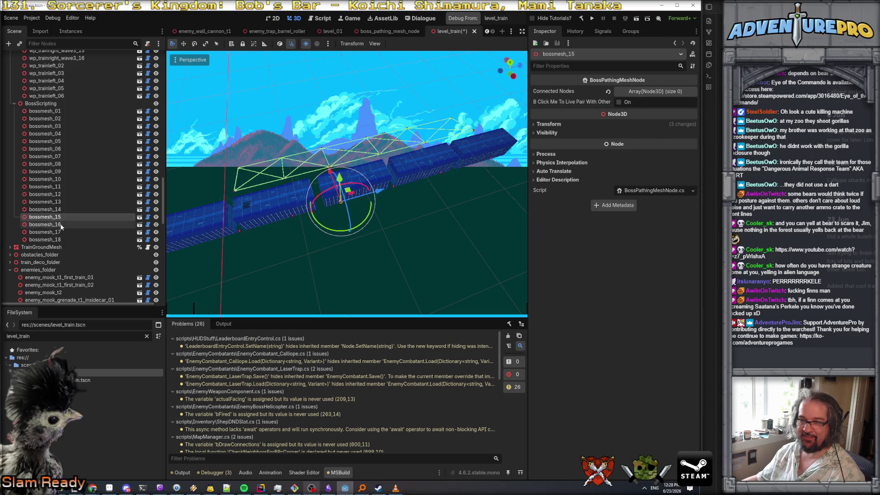
left_click(63, 224, "ctrl")
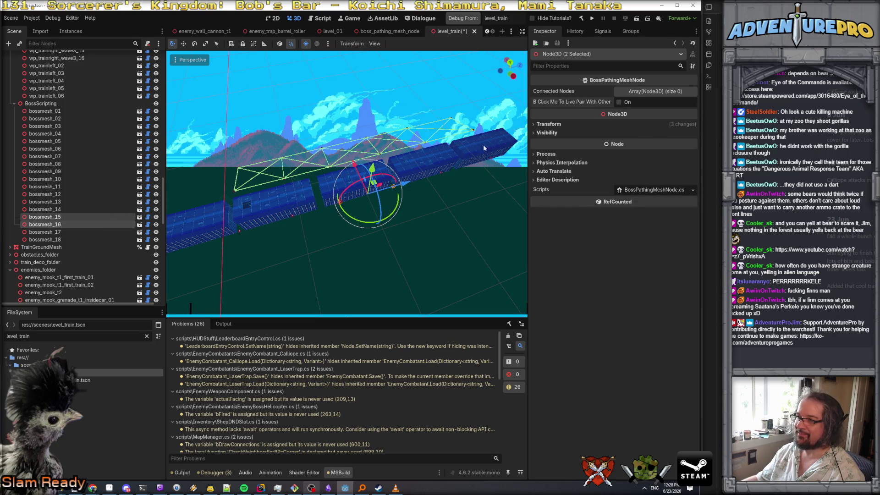
left_click(62, 225)
left_click(59, 232, "ctrl")
left_click(618, 102)
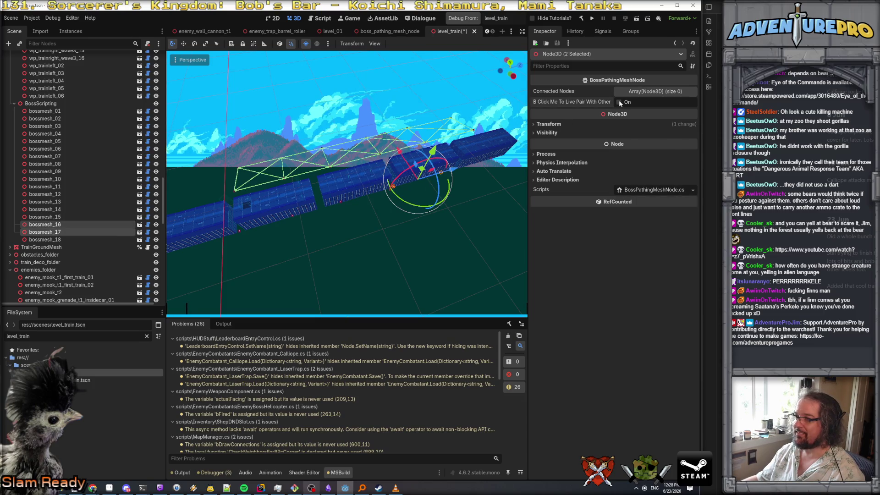
Connect bossmesh_13 with bossmesh_14.
left_click(74, 215)
left_click(68, 209)
mouse_move(321, 206)
left_mouse_down()
mouse_move(339, 165)
mouse_move(375, 146)
left_mouse_up()
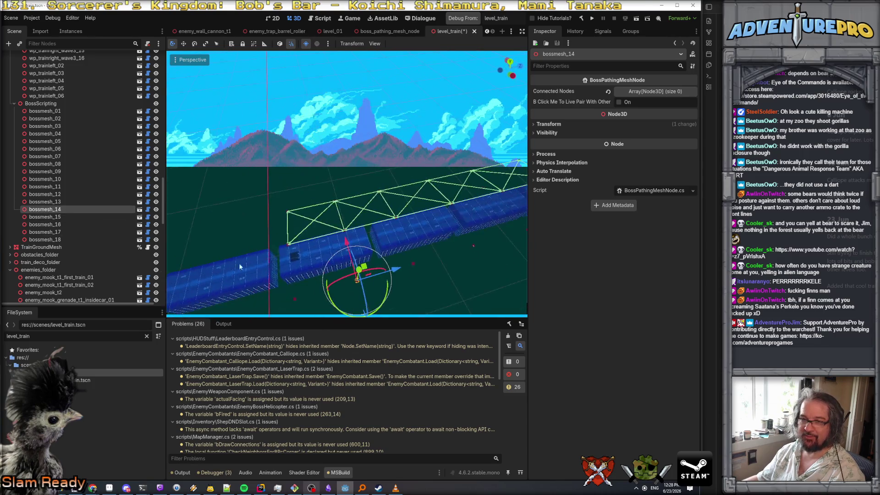
left_click(55, 202)
left_click(57, 210, "shift")
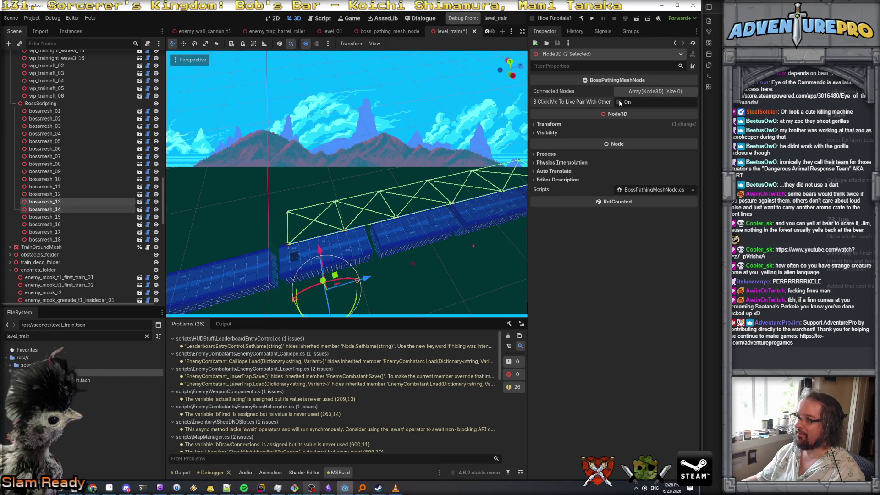
left_click(619, 101)
left_click(67, 202)
Review bossmesh_15–18, then show the shared Connected Nodes list for all six duplicates.
left_click(65, 217)
left_click(64, 224)
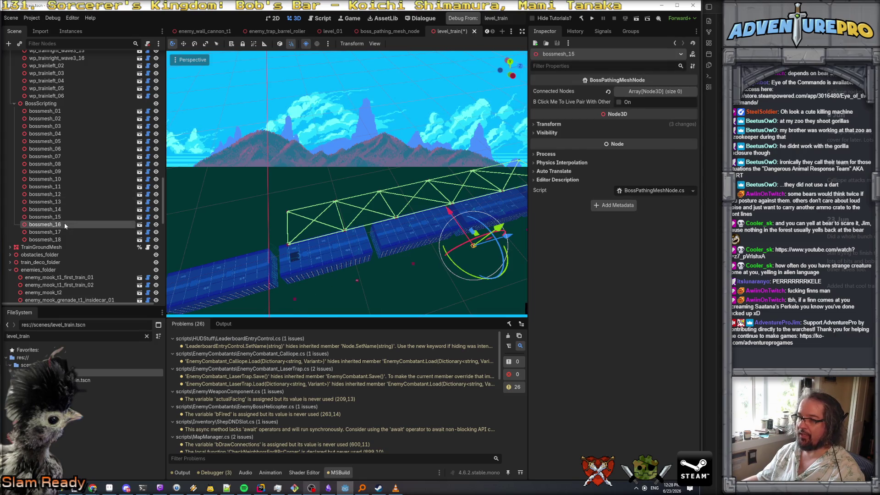
left_click(64, 230)
left_click(64, 239)
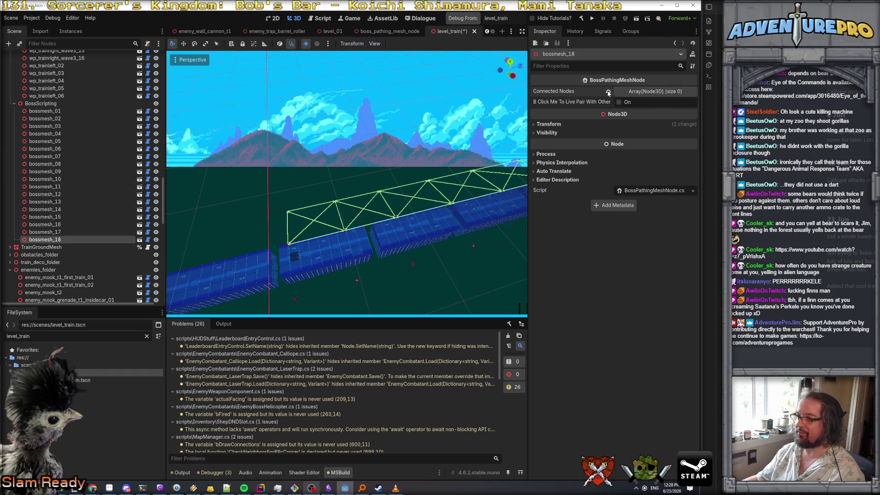
left_click(63, 201, "shift")
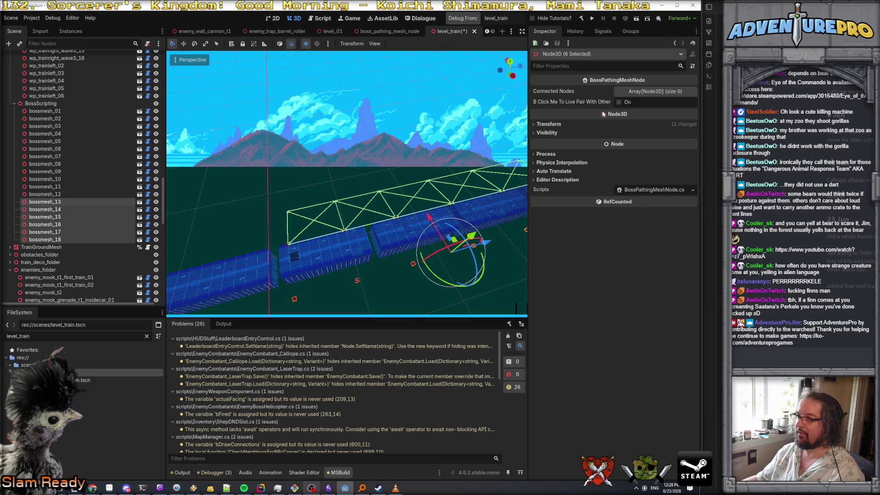
left_click(631, 92)
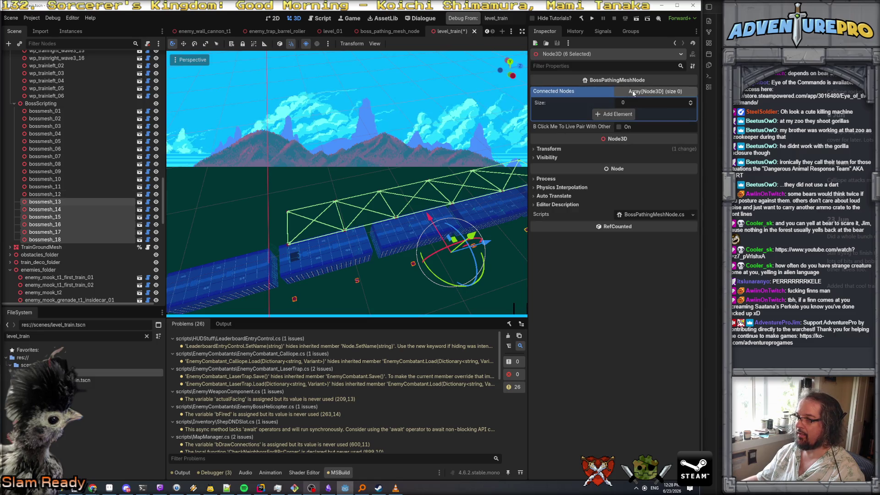
Link bossmesh_13 with bossmesh_14.
left_click(656, 102)
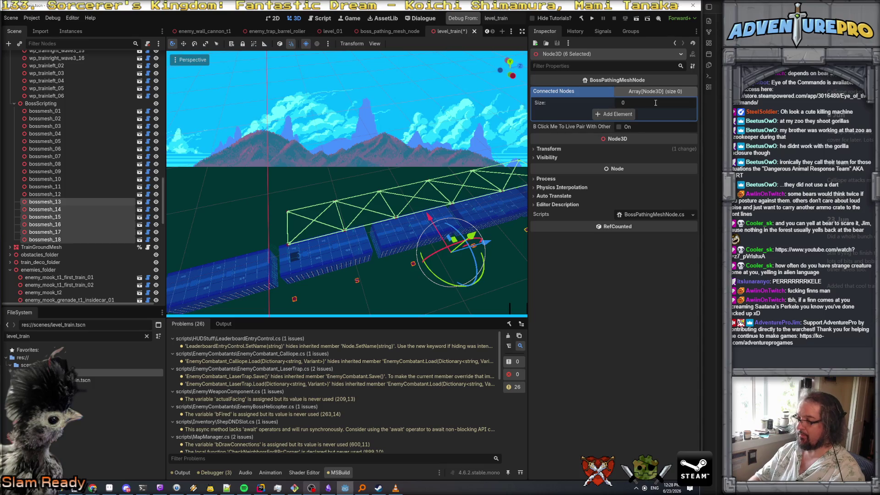
left_click(389, 268)
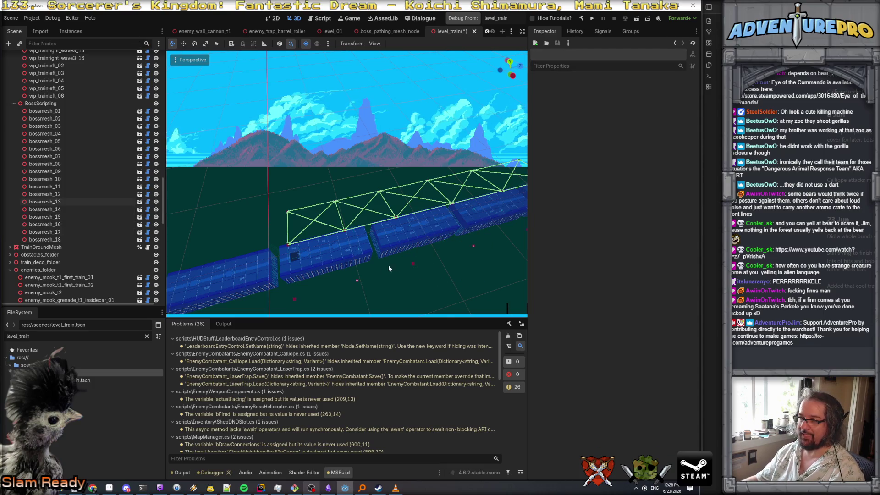
left_click(294, 298)
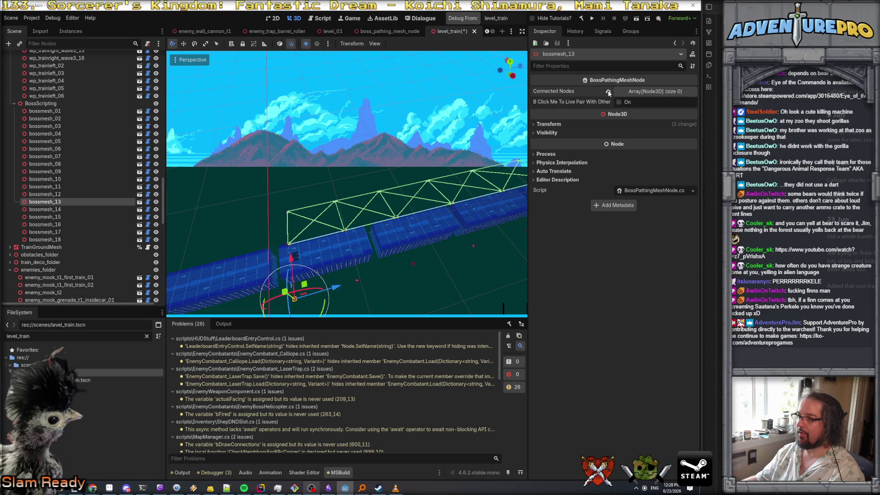
left_click(59, 209, "ctrl")
left_click(619, 102)
Remove the stray bossmesh_13 link from bossmesh_17's connections.
left_click_drag(412, 257, 435, 275)
left_click(394, 270)
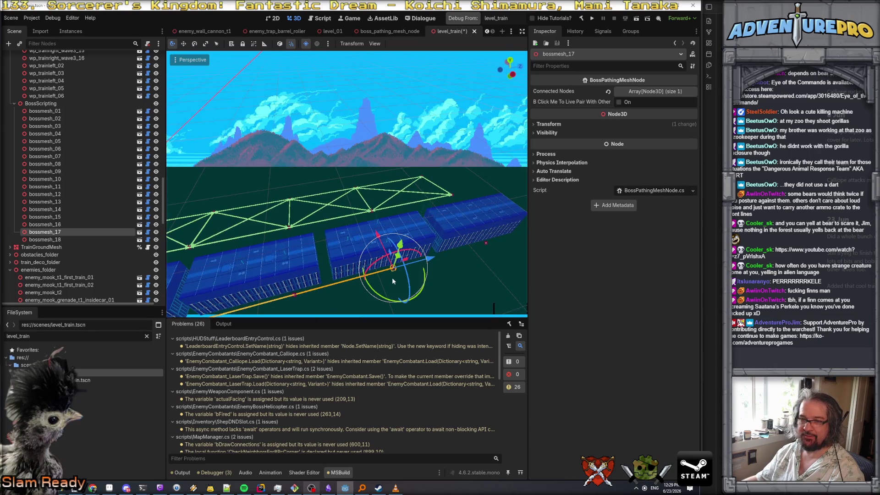
left_click(650, 91)
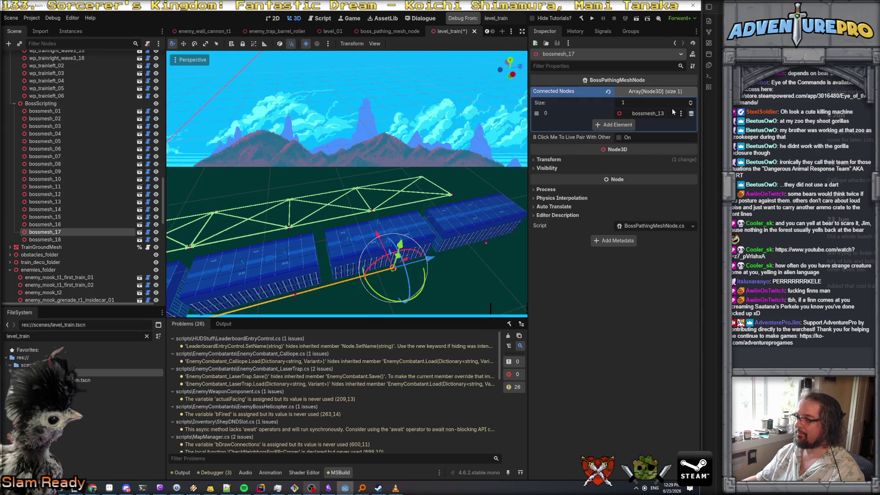
left_click(690, 113)
left_click_drag(366, 229, 330, 210)
key("w")
Delete the stray links from bossmesh_16 and bossmesh_15.
left_click(472, 250)
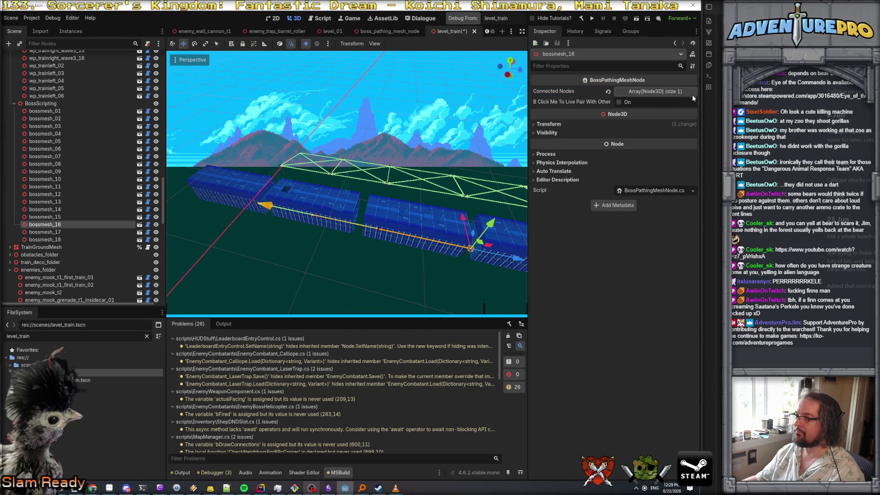
left_click(692, 93)
left_click(691, 115)
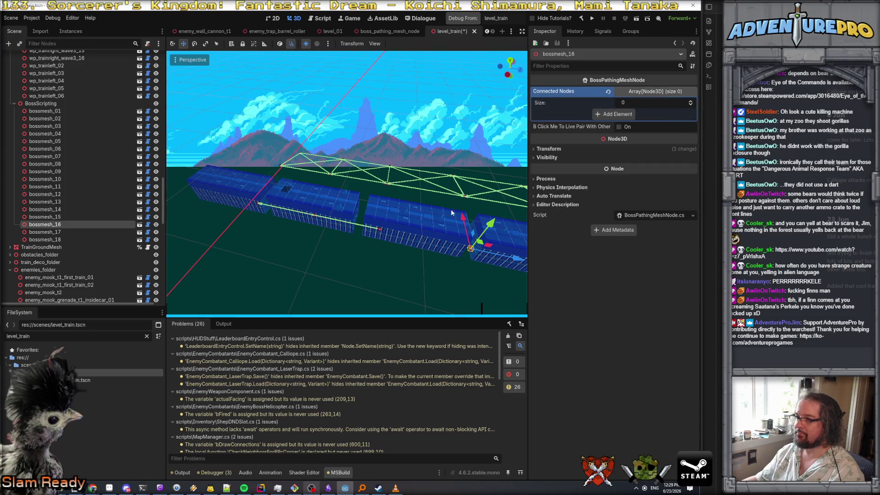
left_click(380, 232)
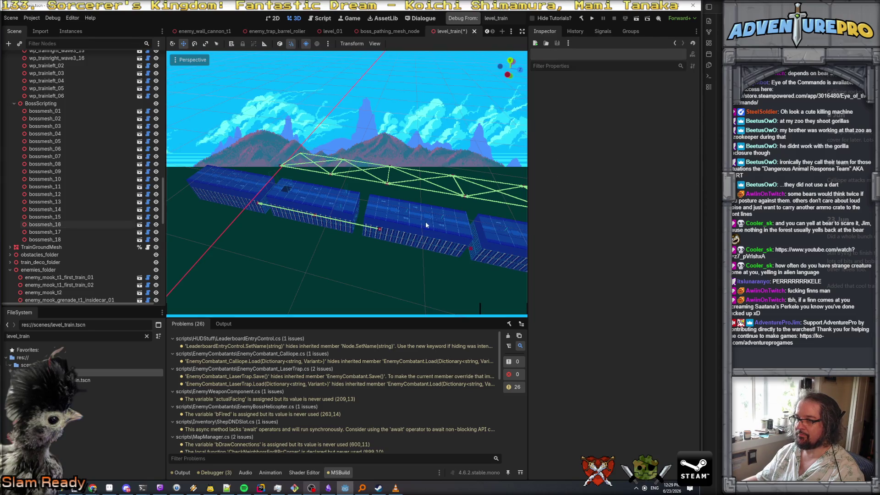
left_click(381, 229)
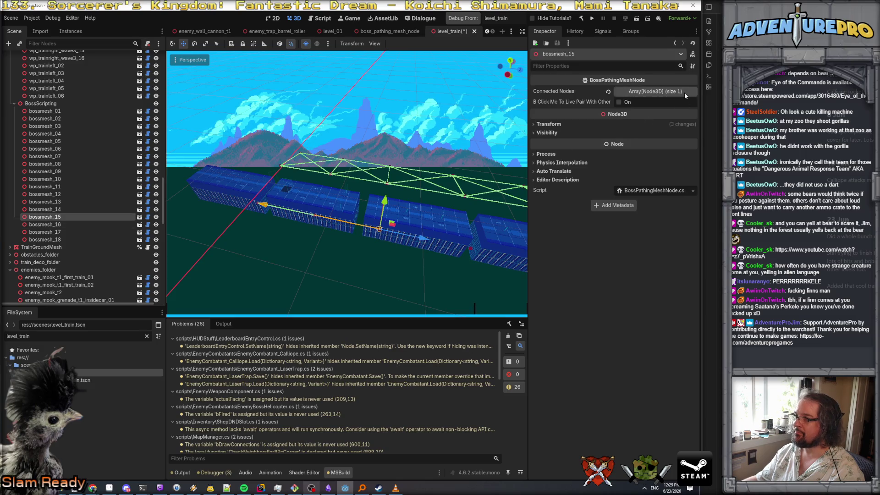
left_click(683, 92)
left_click(691, 113)
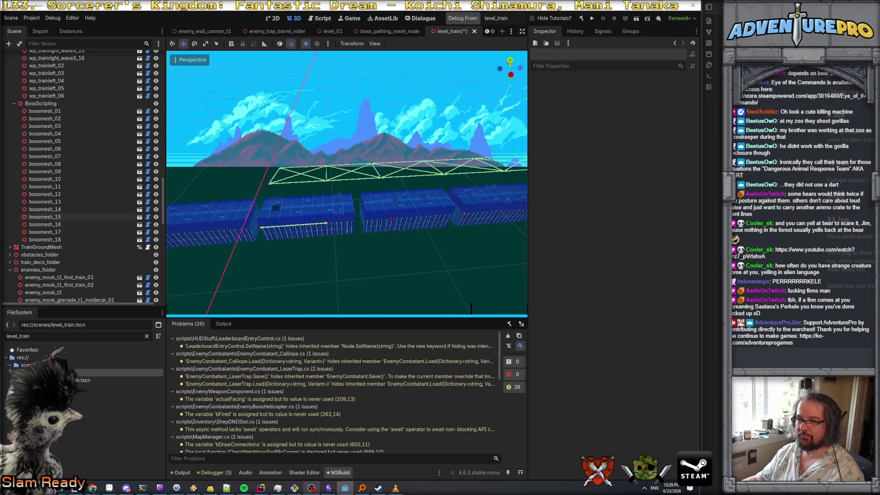
Link bossmesh_14 with bossmesh_15 and bossmesh_15 with bossmesh_16.
left_click(56, 209, "ctrl")
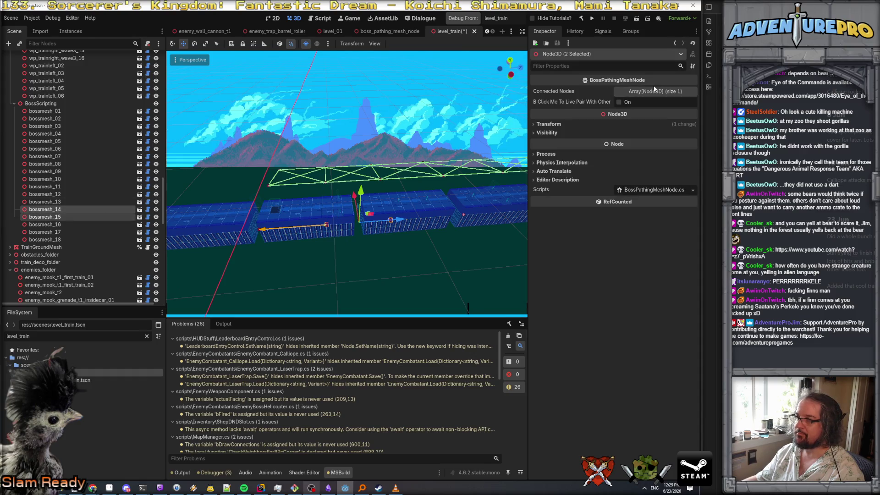
left_click(618, 102)
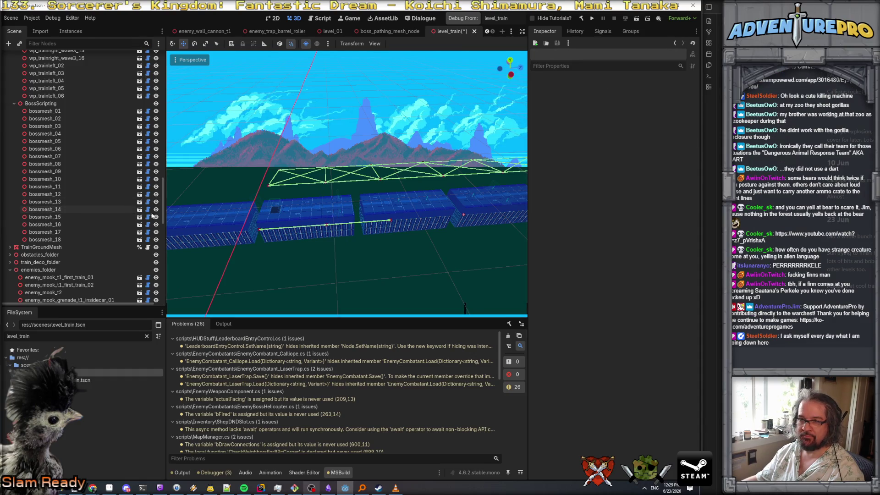
left_click(51, 216)
left_click(56, 224, "ctrl")
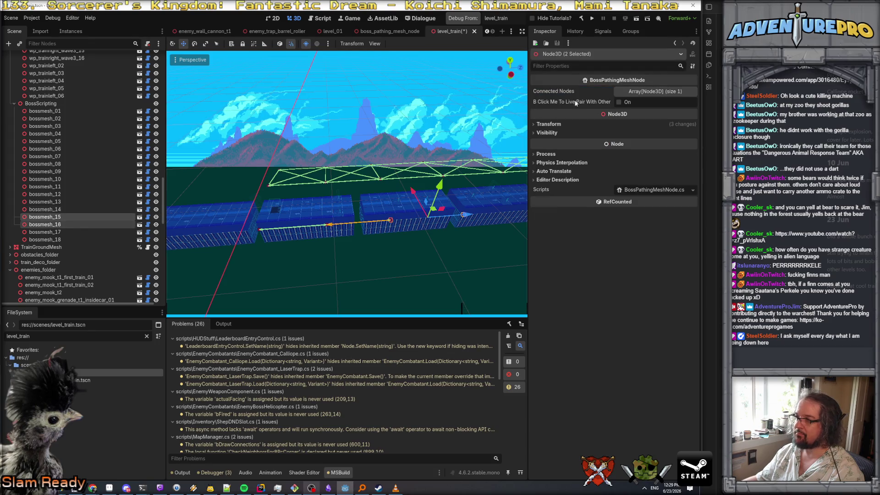
left_click(618, 102)
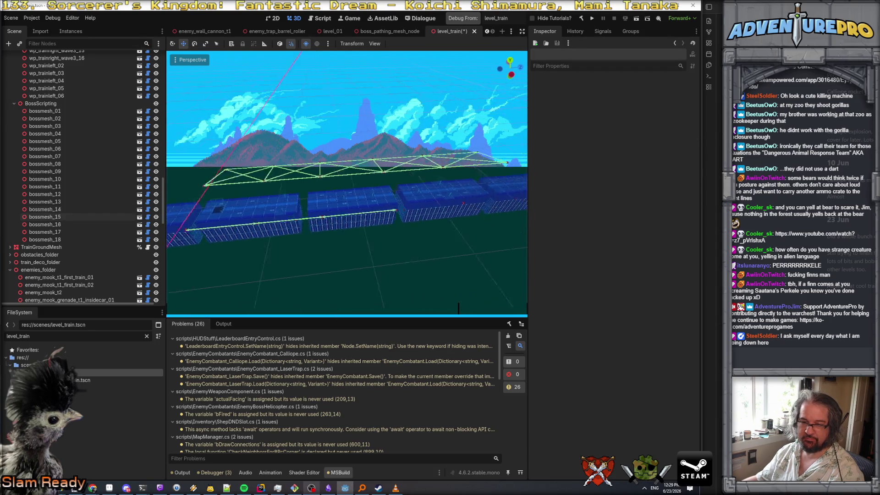
Link bossmesh_17 with bossmesh_18 to complete the duplicate chain.
left_click(45, 217)
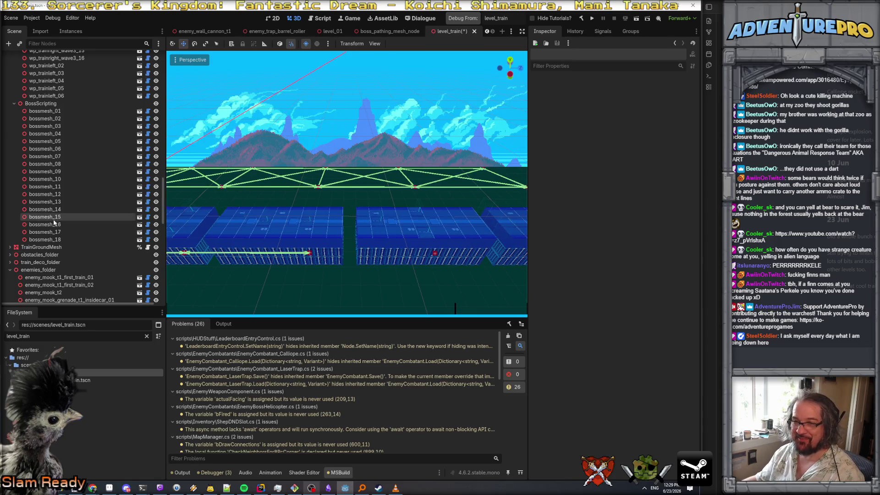
left_click(45, 224, "shift")
left_click(59, 224)
left_click(59, 231, "shift")
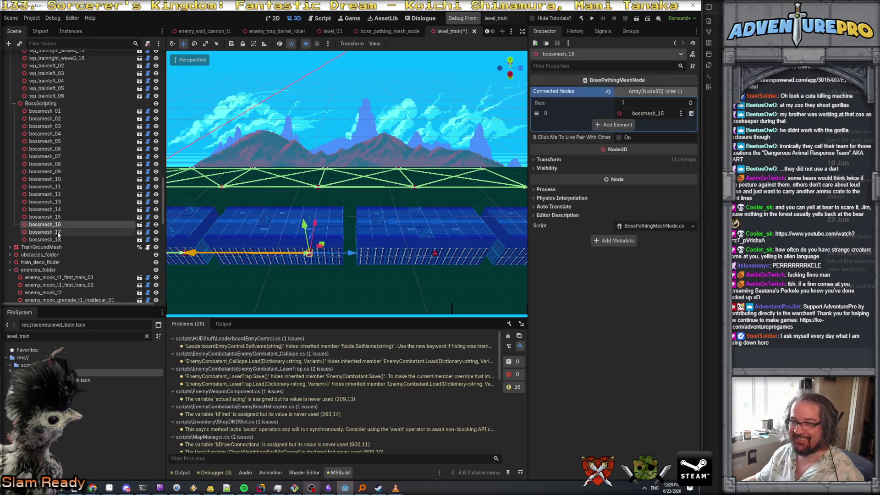
left_click_drag(499, 192, 440, 233)
left_click(387, 219)
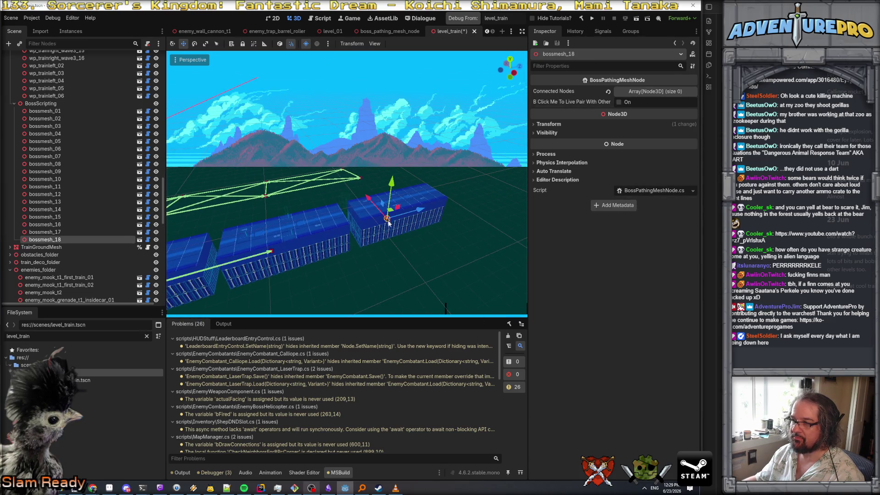
left_click(659, 91)
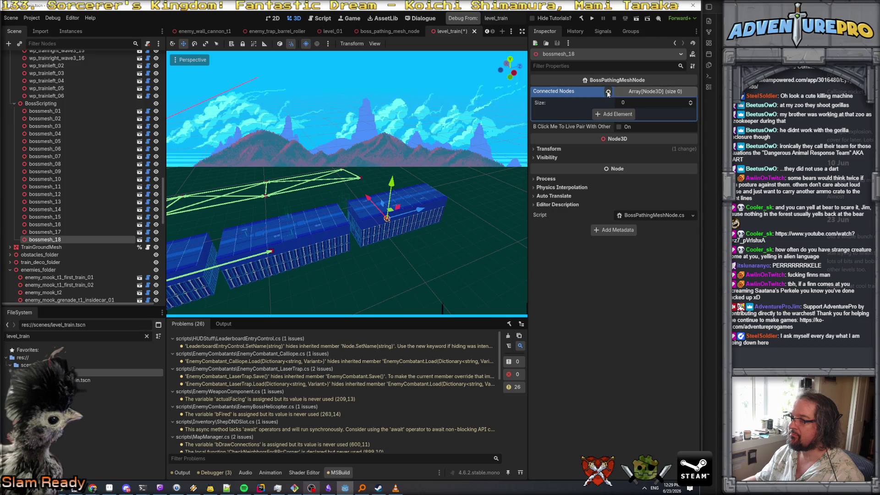
left_click(61, 231, "ctrl")
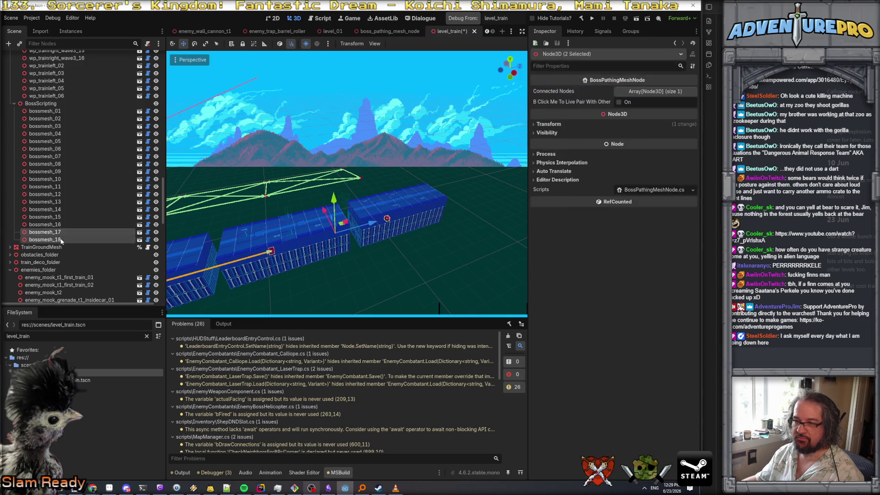
left_click(620, 102)
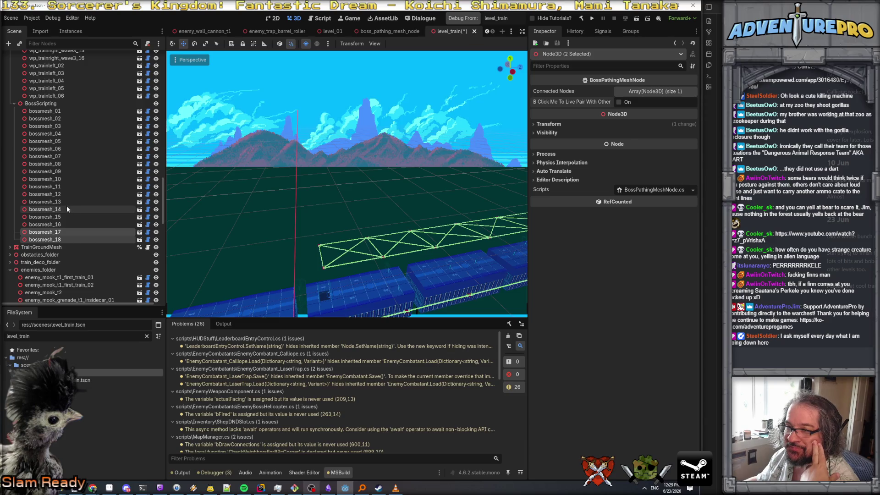
Review connections, selecting the bossmesh_07/13 and bossmesh_08/14 pairs.
left_click_drag(249, 220, 247, 224)
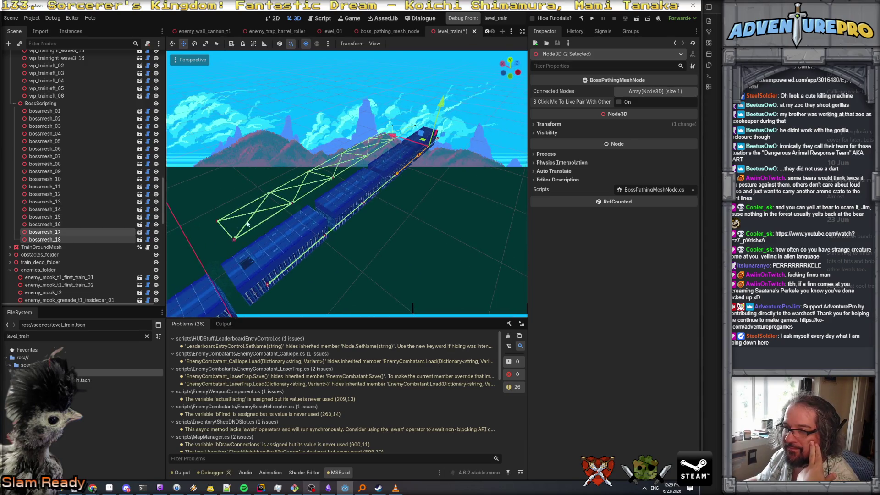
left_click(60, 150)
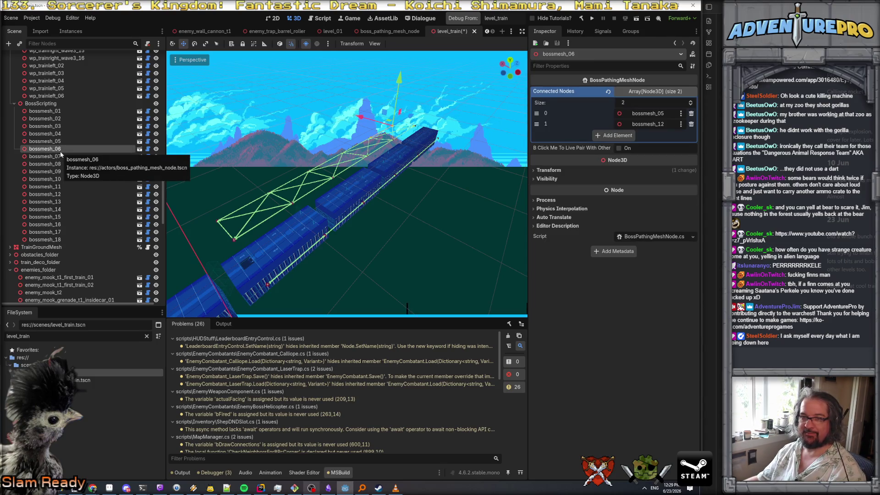
left_click(59, 156)
left_click(59, 202)
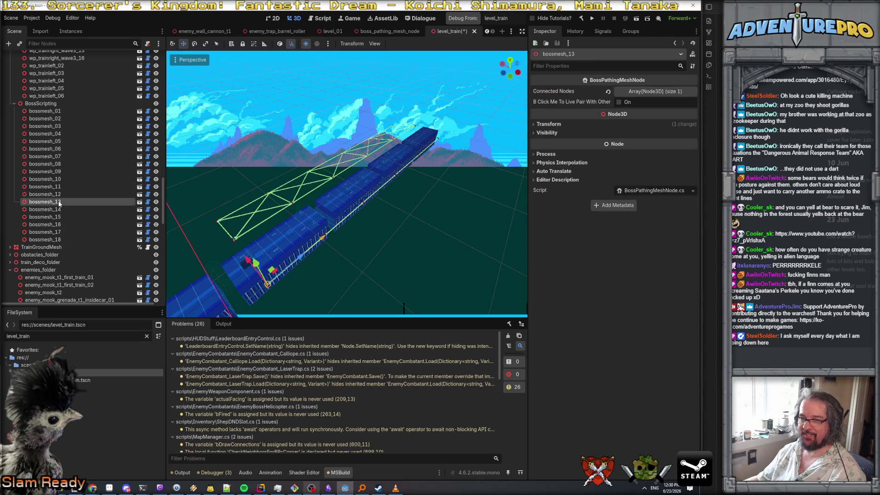
left_click(59, 157)
left_click(59, 202, "ctrl")
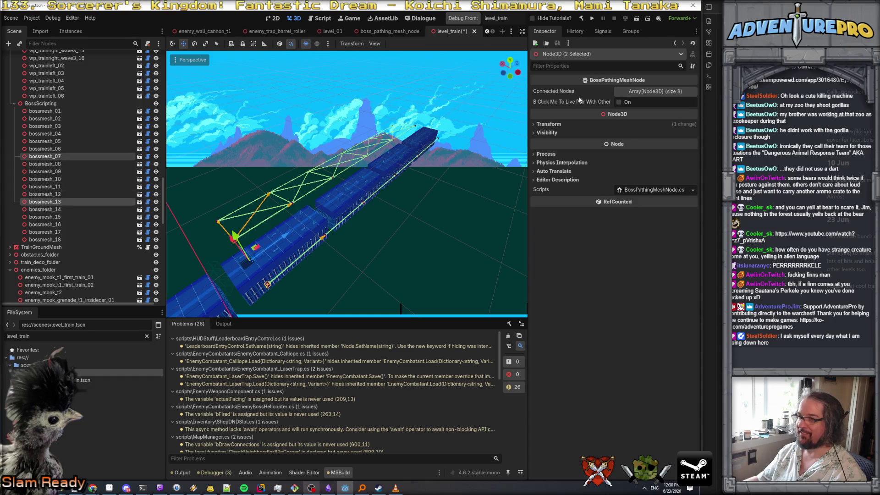
left_click(59, 164)
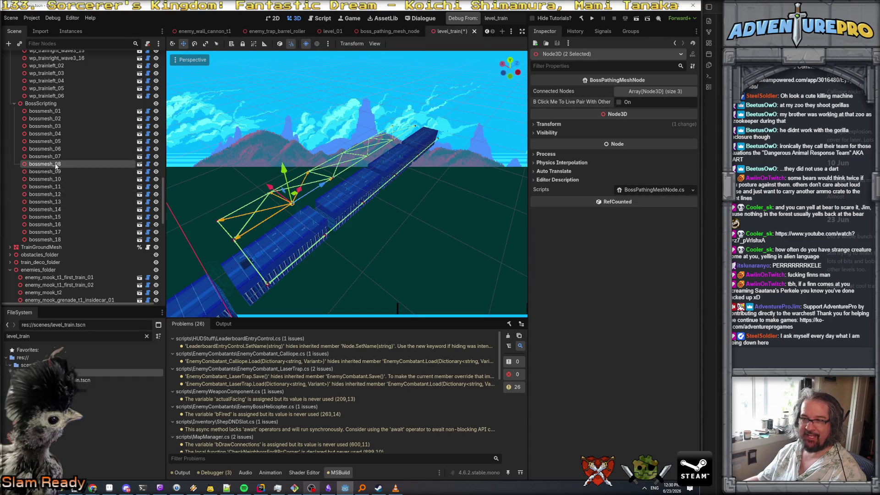
left_click(60, 209, "ctrl")
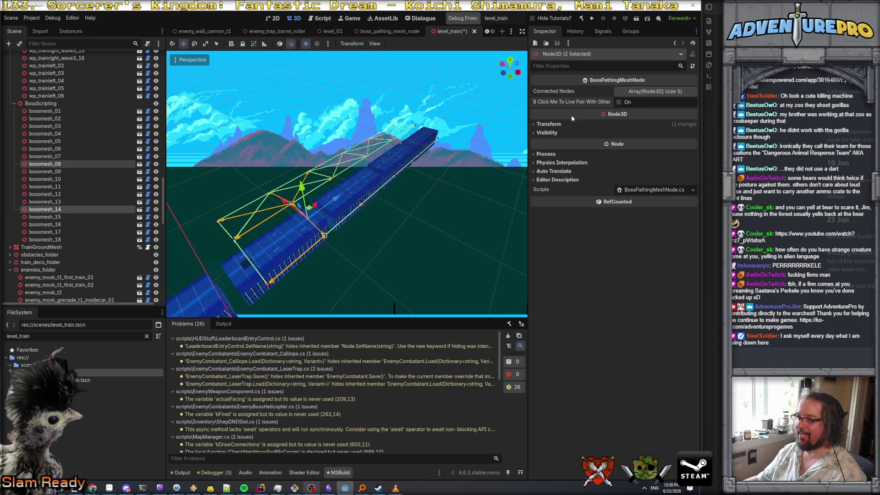
Link bossmesh_10 to bossmesh_16 and bossmesh_11 to bossmesh_17.
left_click(60, 169)
left_click(60, 216, "ctrl")
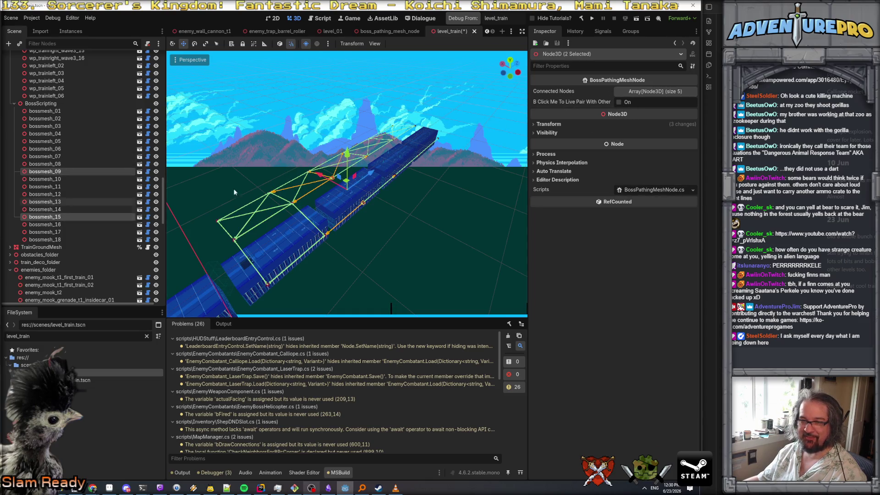
left_click(63, 178)
left_click(63, 224, "ctrl")
left_click(618, 102)
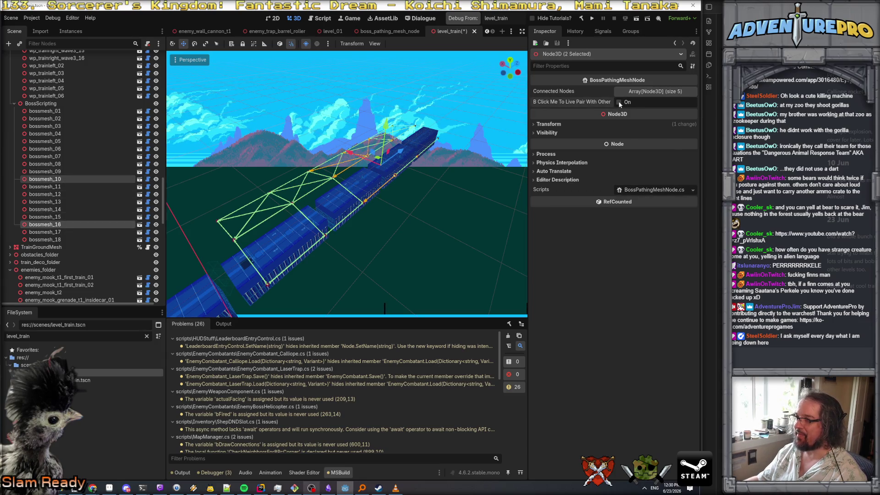
left_click(60, 186)
left_click(60, 233, "ctrl")
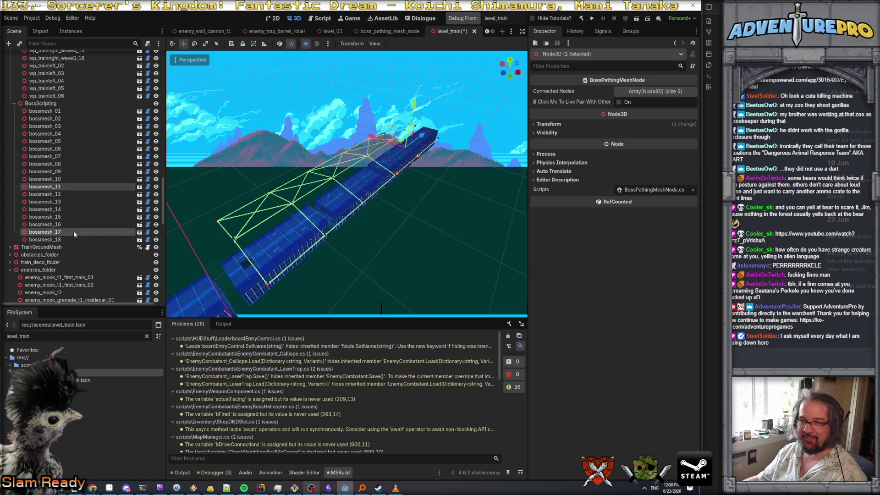
left_click(618, 102)
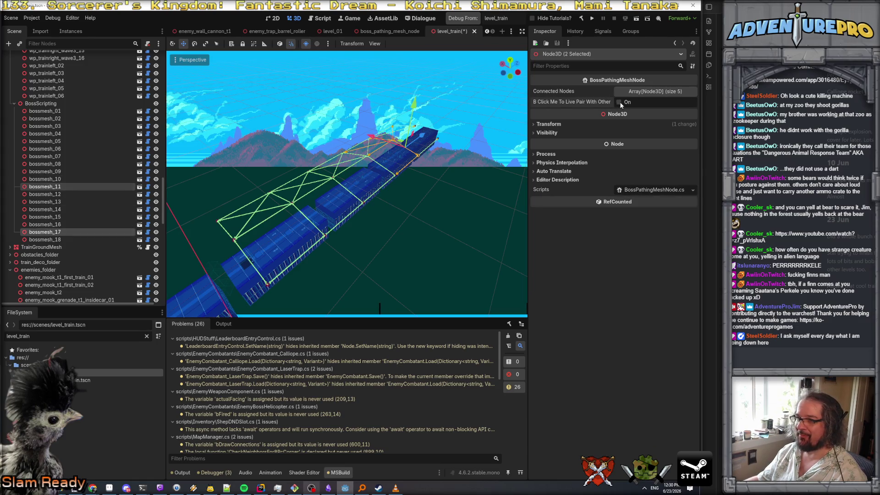
Select bossmesh_12 together with bossmesh_18 and frame them in the view.
left_click(53, 195)
left_click(46, 239, "ctrl")
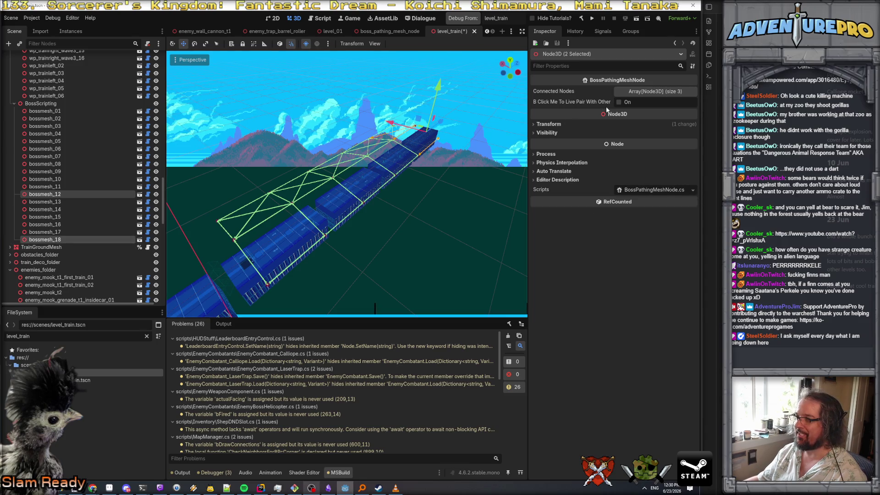
key("f")
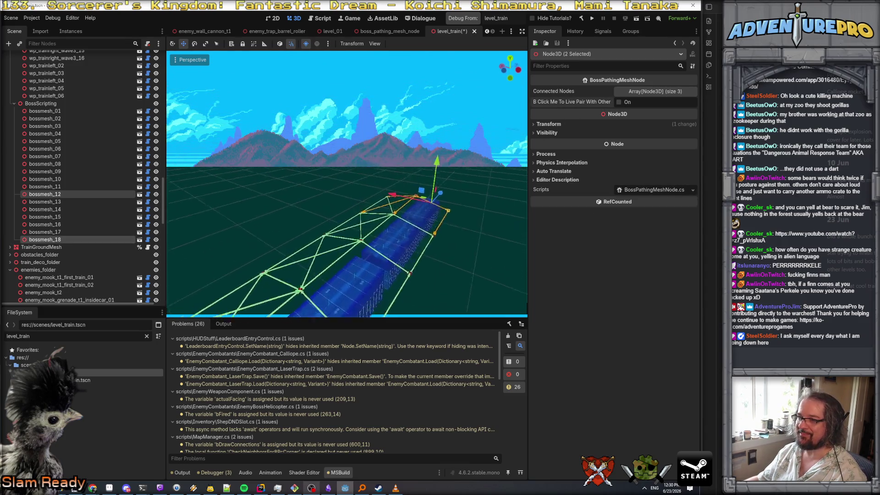
left_click_drag(371, 308, 342, 183)
Select the bossmesh 07–14 and 08–15 pairs, then link bossmesh_09 to bossmesh_16.
left_click(367, 309)
left_click(59, 154)
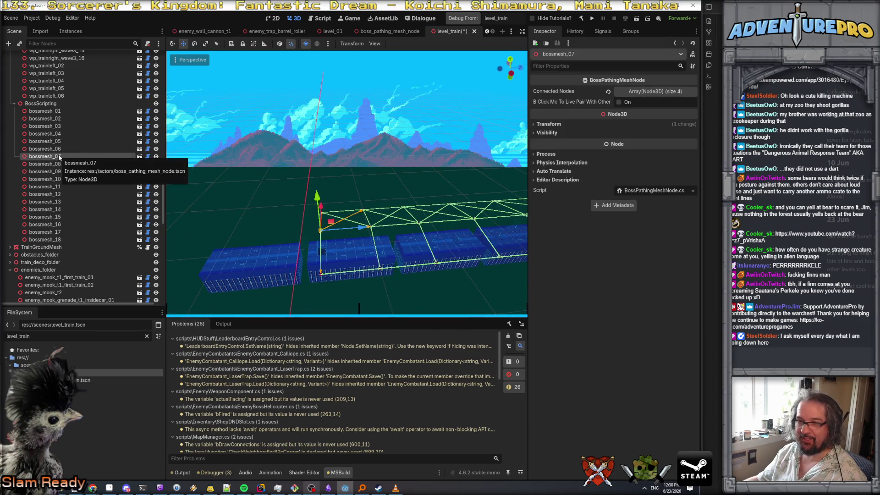
left_click(59, 209, "ctrl")
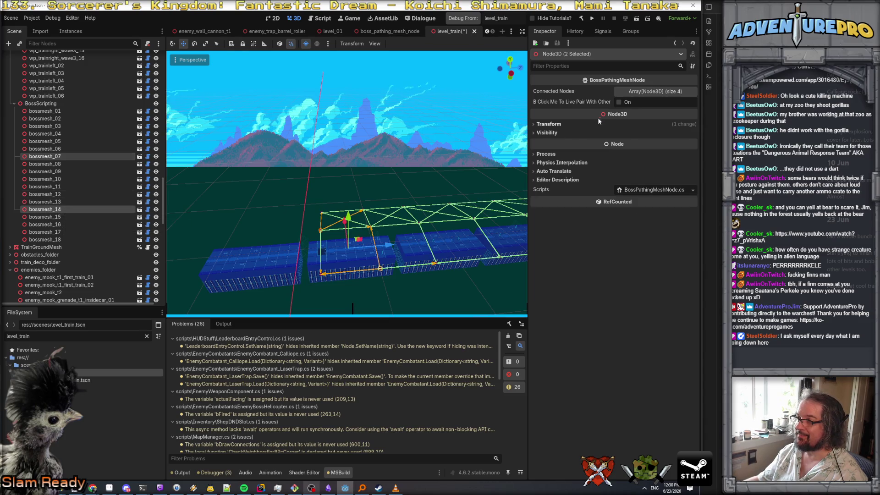
left_click(51, 163)
left_click(54, 217, "ctrl")
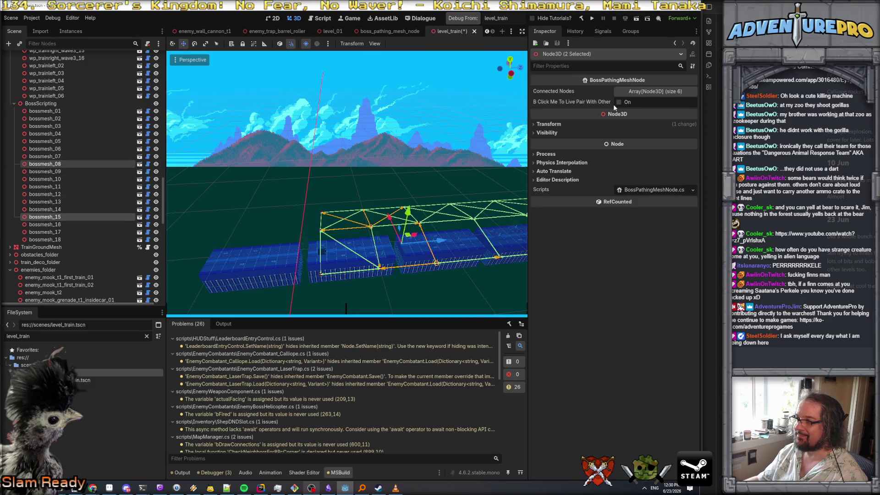
left_click(57, 170)
left_click(58, 224, "ctrl")
left_click(618, 102)
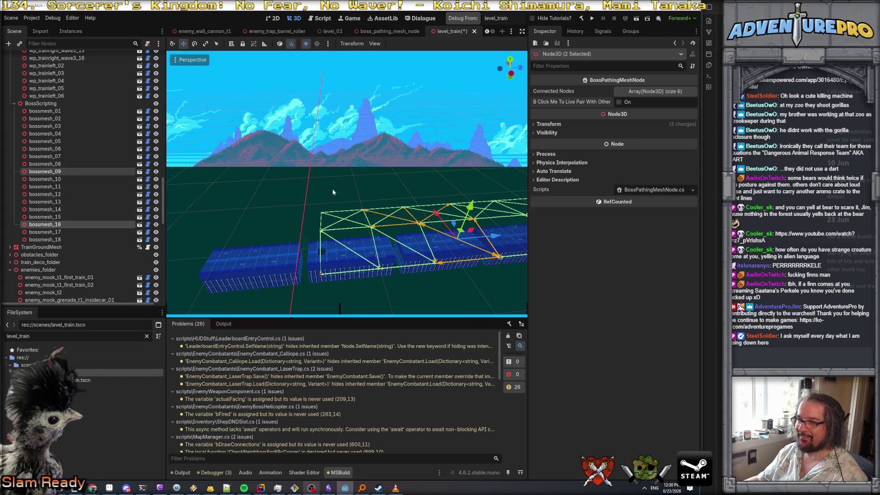
Link bossmesh_10 to bossmesh_17, then frame the view on bossmesh_11 and bossmesh_18.
left_click(45, 179)
left_click(45, 232, "ctrl")
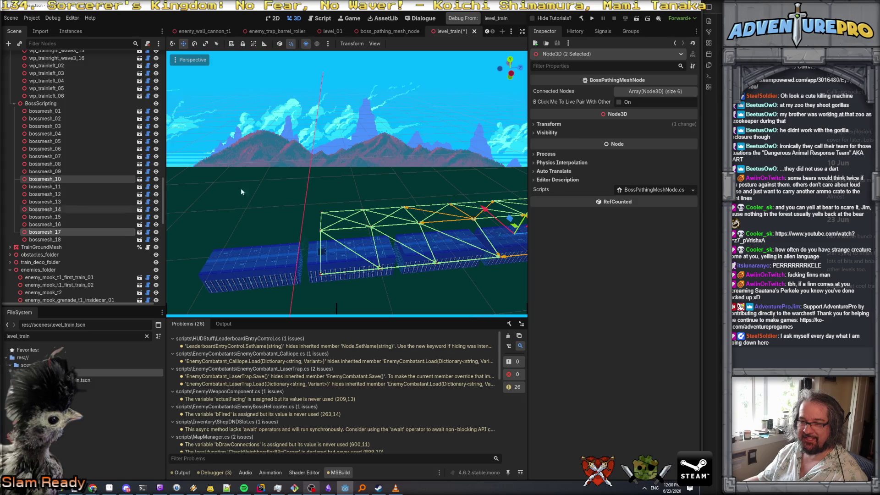
left_click(618, 102)
left_click(51, 186)
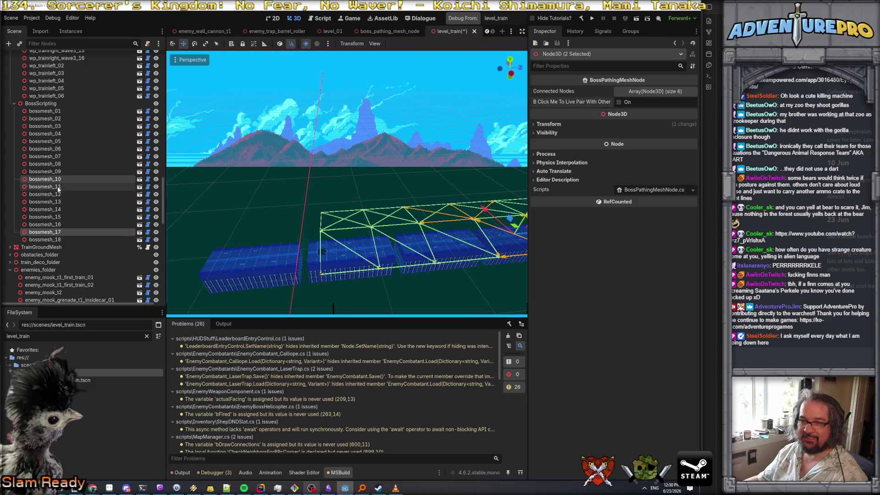
left_click(58, 239, "ctrl")
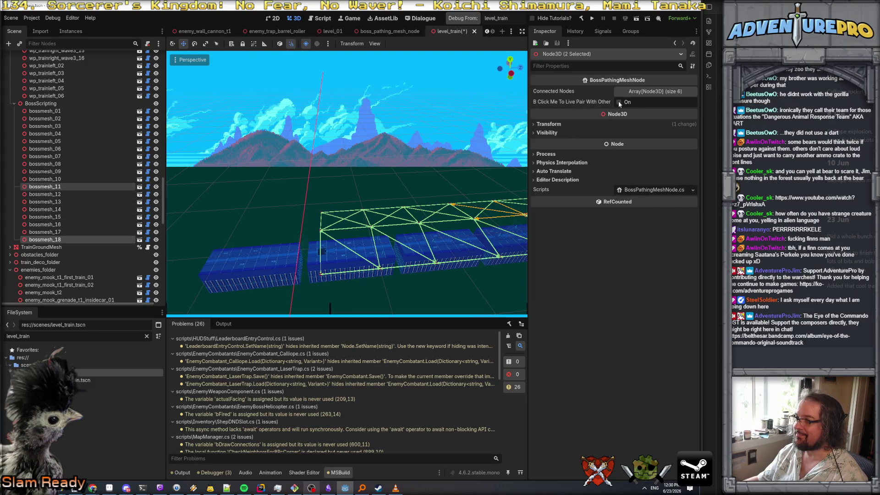
key("f")
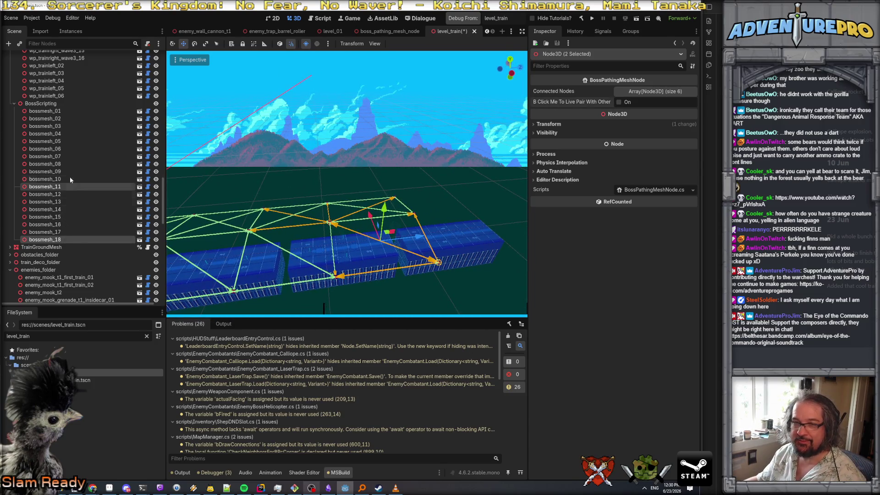
Link bossmesh_11 to bossmesh_16 after first selecting the 12–17 pair.
left_click(56, 195)
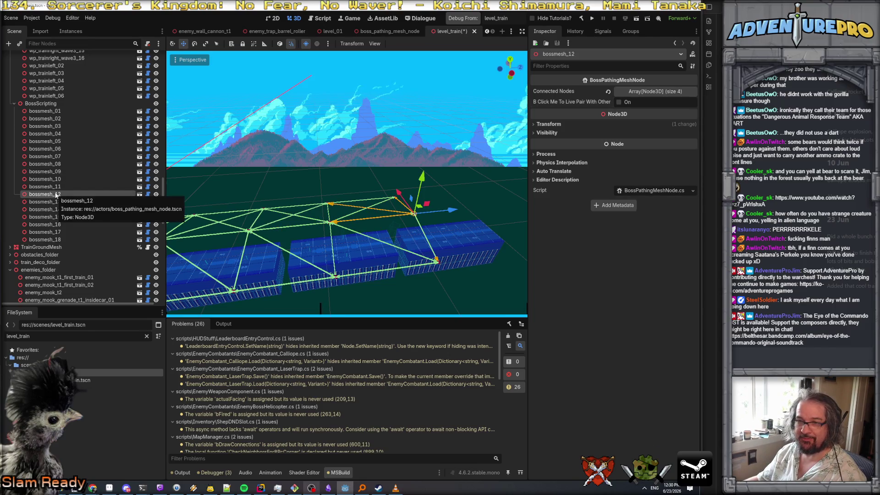
left_click(59, 232, "ctrl")
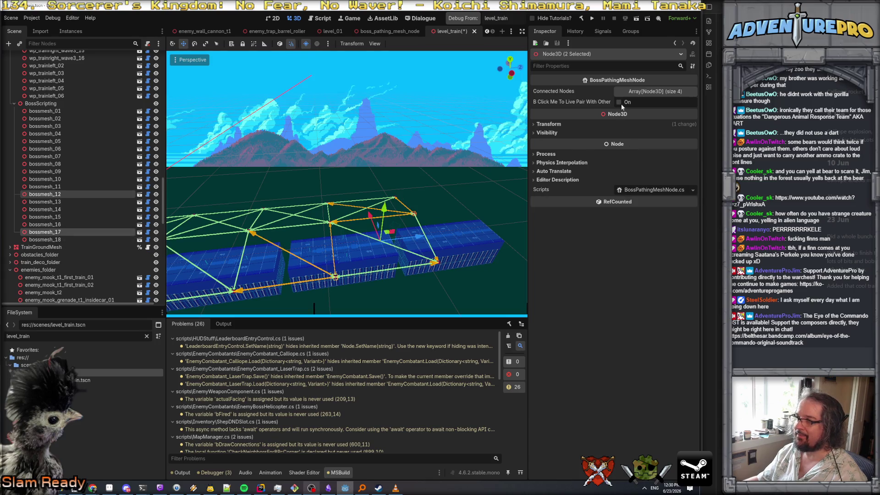
left_click(46, 225)
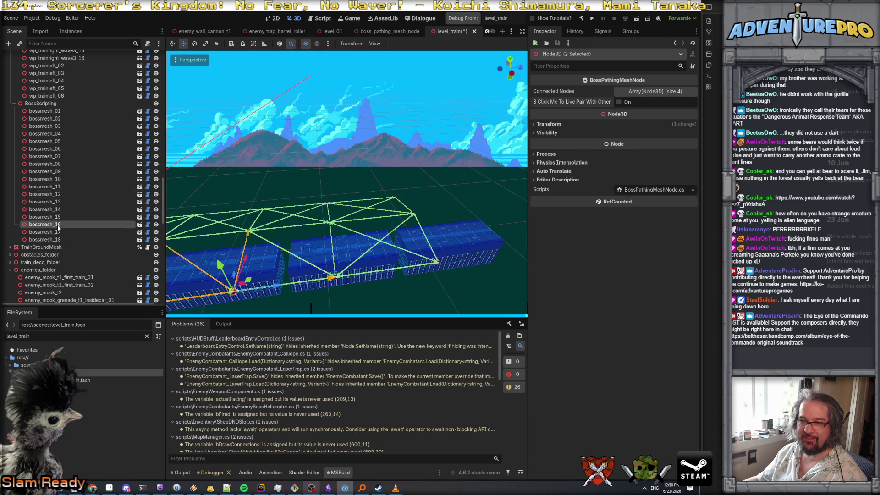
left_click(45, 187, "shift")
left_click(62, 188)
left_click(58, 224, "ctrl")
left_click(620, 102)
left_click_drag(404, 178, 456, 162)
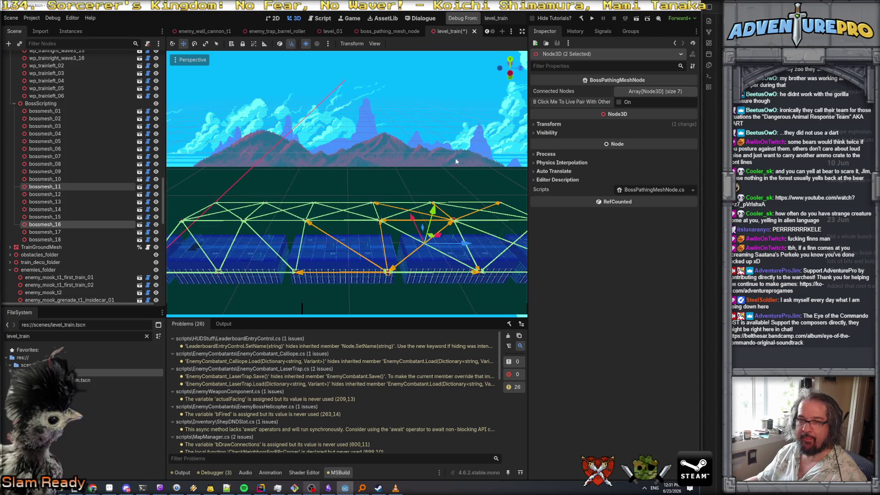
Link bossmesh_10 to bossmesh_15 and bossmesh_09 to bossmesh_14, then select the 08–13 pair.
left_click(53, 218)
left_click(60, 180, "shift")
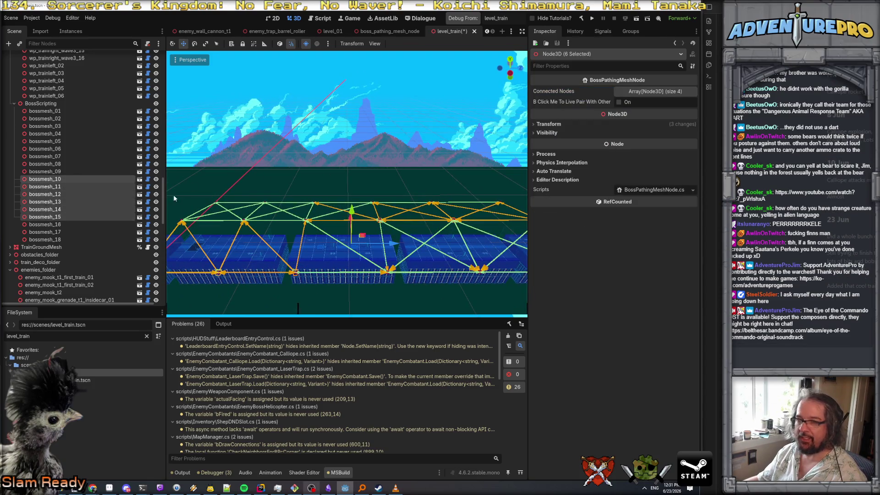
left_click(57, 217)
left_click(55, 179, "ctrl")
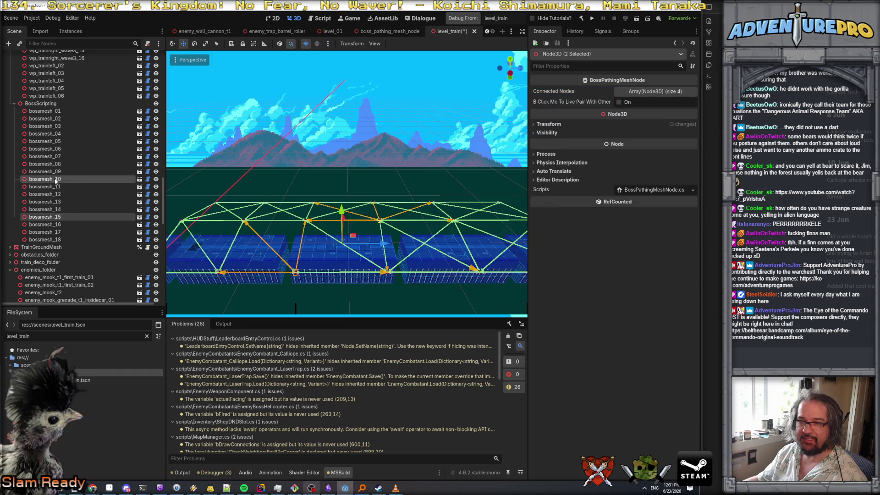
left_click(618, 101)
left_click(59, 210)
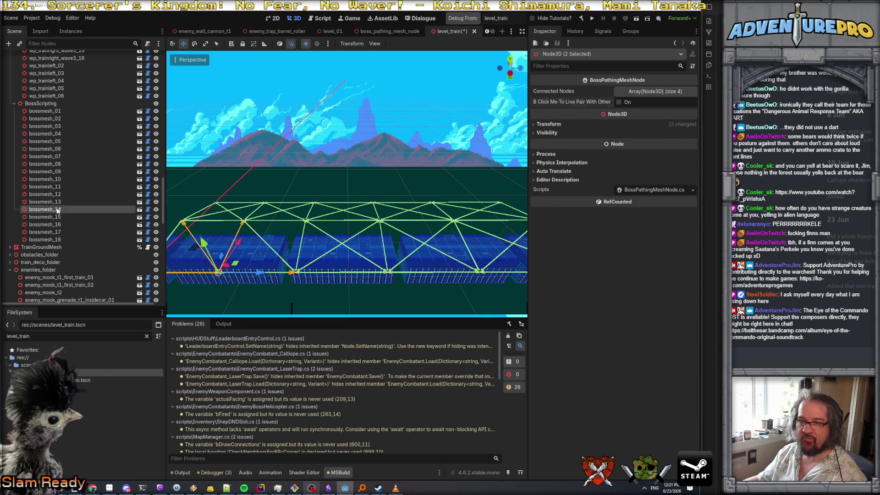
left_click(59, 172, "ctrl")
left_click(618, 101)
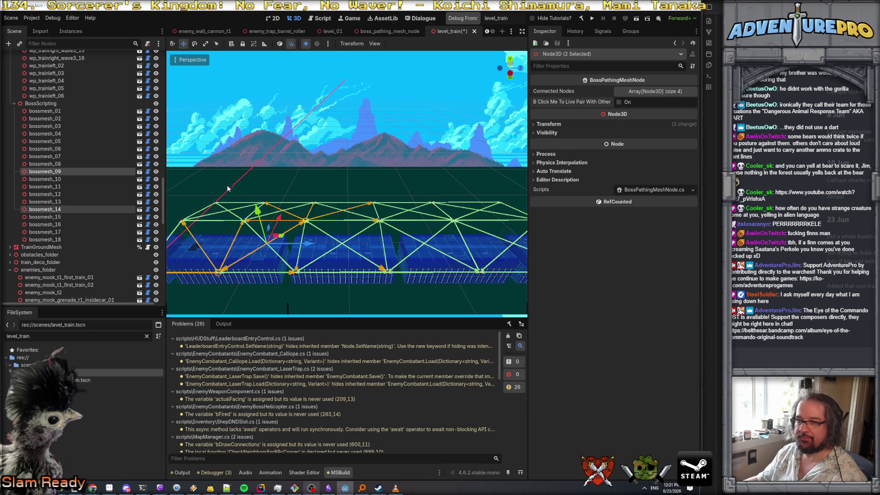
left_click(59, 202)
left_click(59, 165, "ctrl")
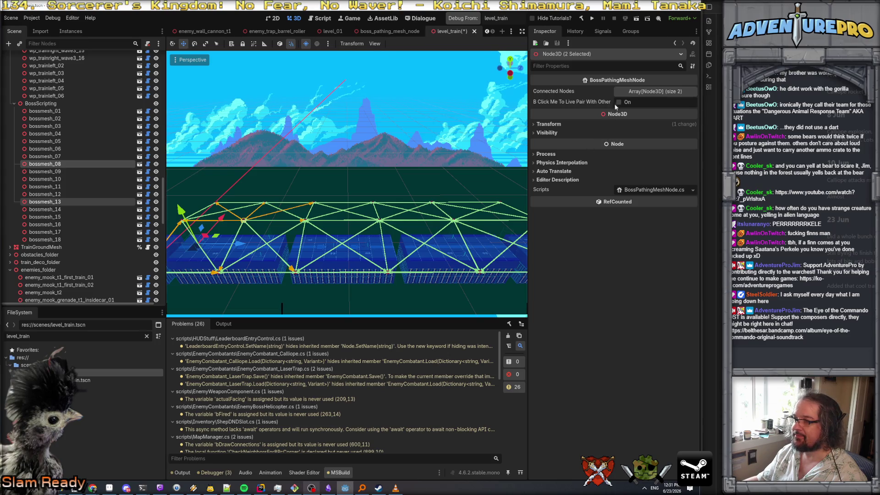
Check bossmesh_08 and bossmesh_09 connections, save level_train, and view the mesh along the train.
mouse_move(403, 183)
left_mouse_down()
mouse_move(334, 201)
mouse_move(394, 191)
mouse_move(405, 207)
left_mouse_up()
left_click(399, 193)
left_click(318, 219)
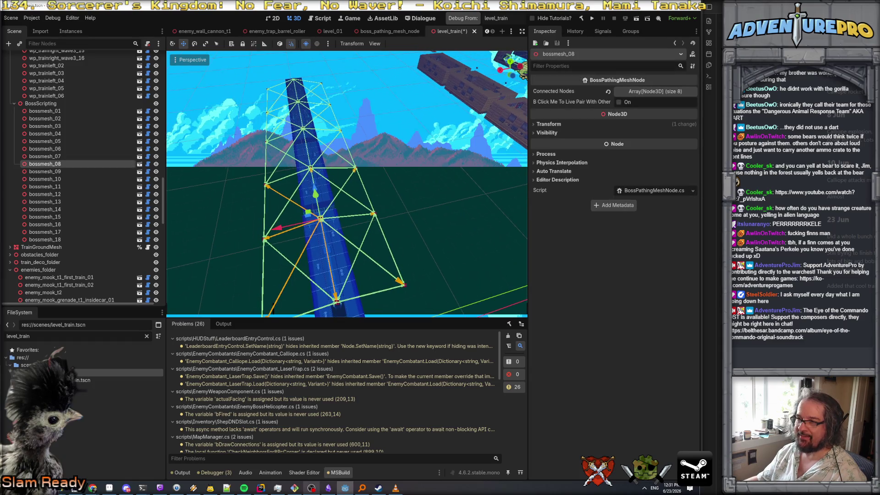
left_click(311, 168)
left_click(311, 168)
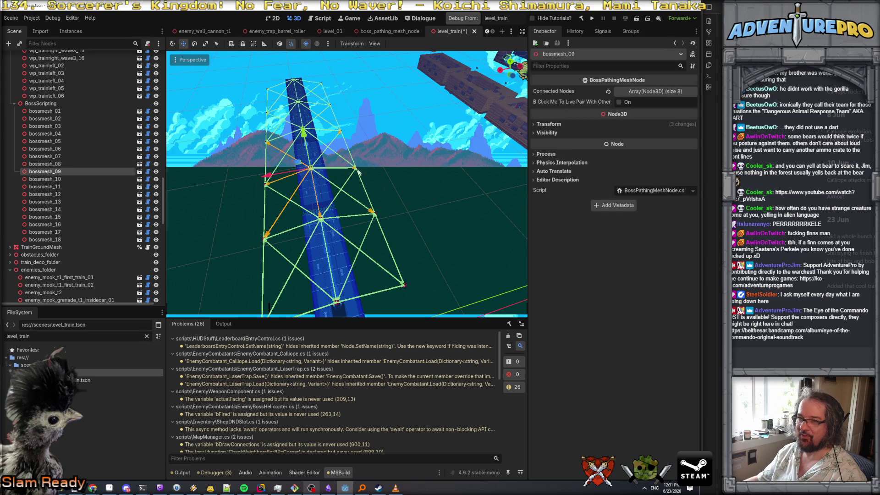
key("ctrl+s")
mouse_move(424, 162)
left_mouse_down()
mouse_move(376, 170)
mouse_move(349, 188)
left_mouse_up()
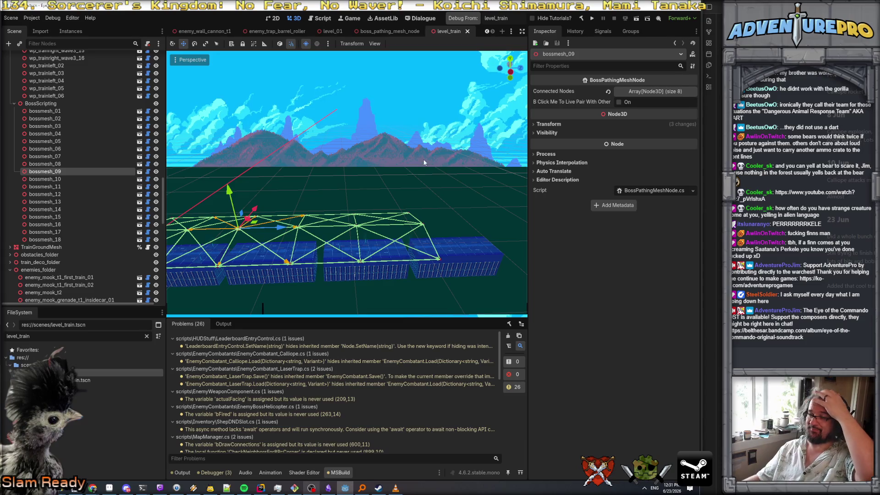
mouse_move(424, 162)
left_mouse_down()
mouse_move(376, 187)
mouse_move(302, 202)
left_mouse_up()
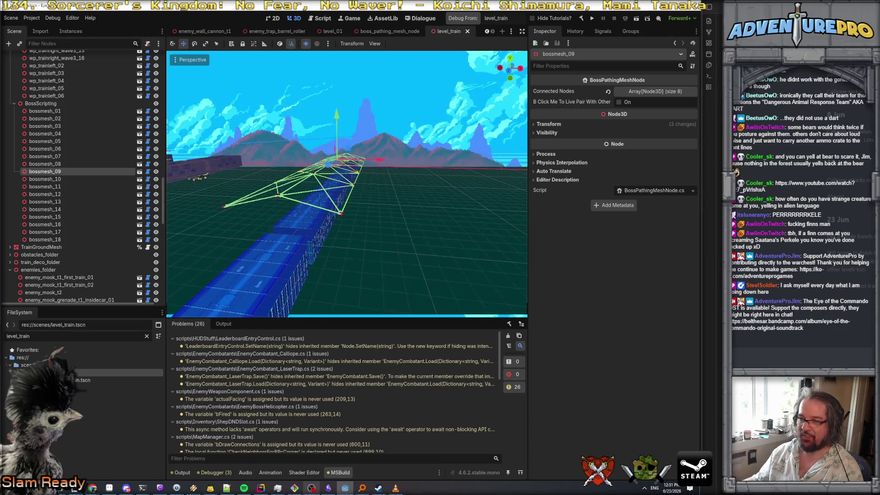